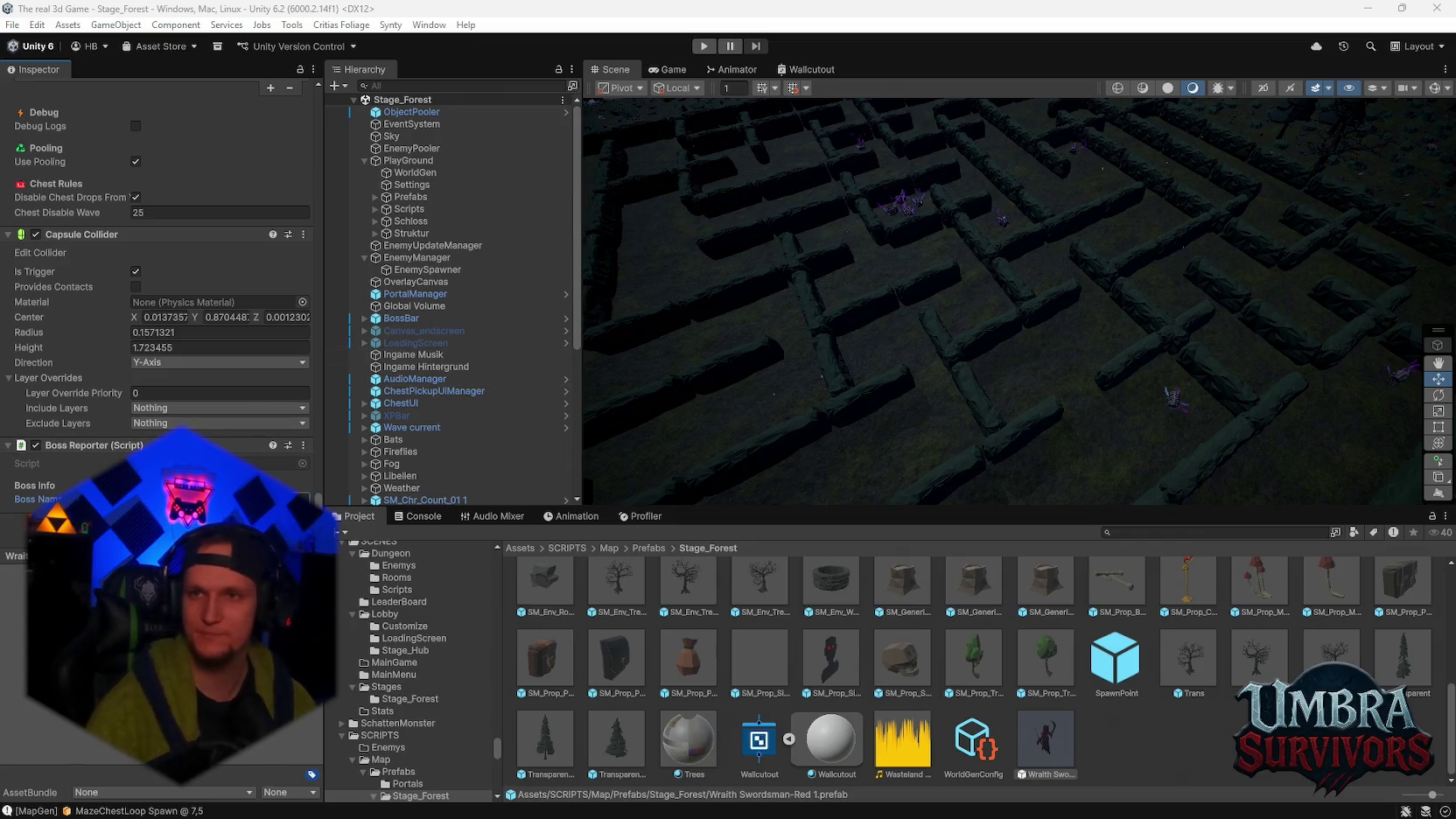
Orbit over the forest maze and open the Boss Reporter component's context menu
{"action": "mouse_move", "coordinate": [1006, 477]}
{"action": "left_mouse_down"}
{"action": "mouse_move", "coordinate": [937, 458]}
{"action": "mouse_move", "coordinate": [982, 309]}
{"action": "mouse_move", "coordinate": [856, 381]}
{"action": "mouse_move", "coordinate": [990, 421]}
{"action": "mouse_move", "coordinate": [1202, 416]}
{"action": "mouse_move", "coordinate": [1095, 379]}
{"action": "mouse_move", "coordinate": [1042, 289]}
{"action": "mouse_move", "coordinate": [985, 293]}
{"action": "mouse_move", "coordinate": [946, 182]}
{"action": "mouse_move", "coordinate": [937, 329]}
{"action": "mouse_move", "coordinate": [1028, 357]}
{"action": "mouse_move", "coordinate": [1052, 235]}
{"action": "left_mouse_up"}
{"action": "scroll", "coordinate": [1095, 379], "scroll_direction": "down", "scroll_amount": 3}
{"action": "scroll", "coordinate": [1036, 336], "scroll_direction": "up", "scroll_amount": 2}
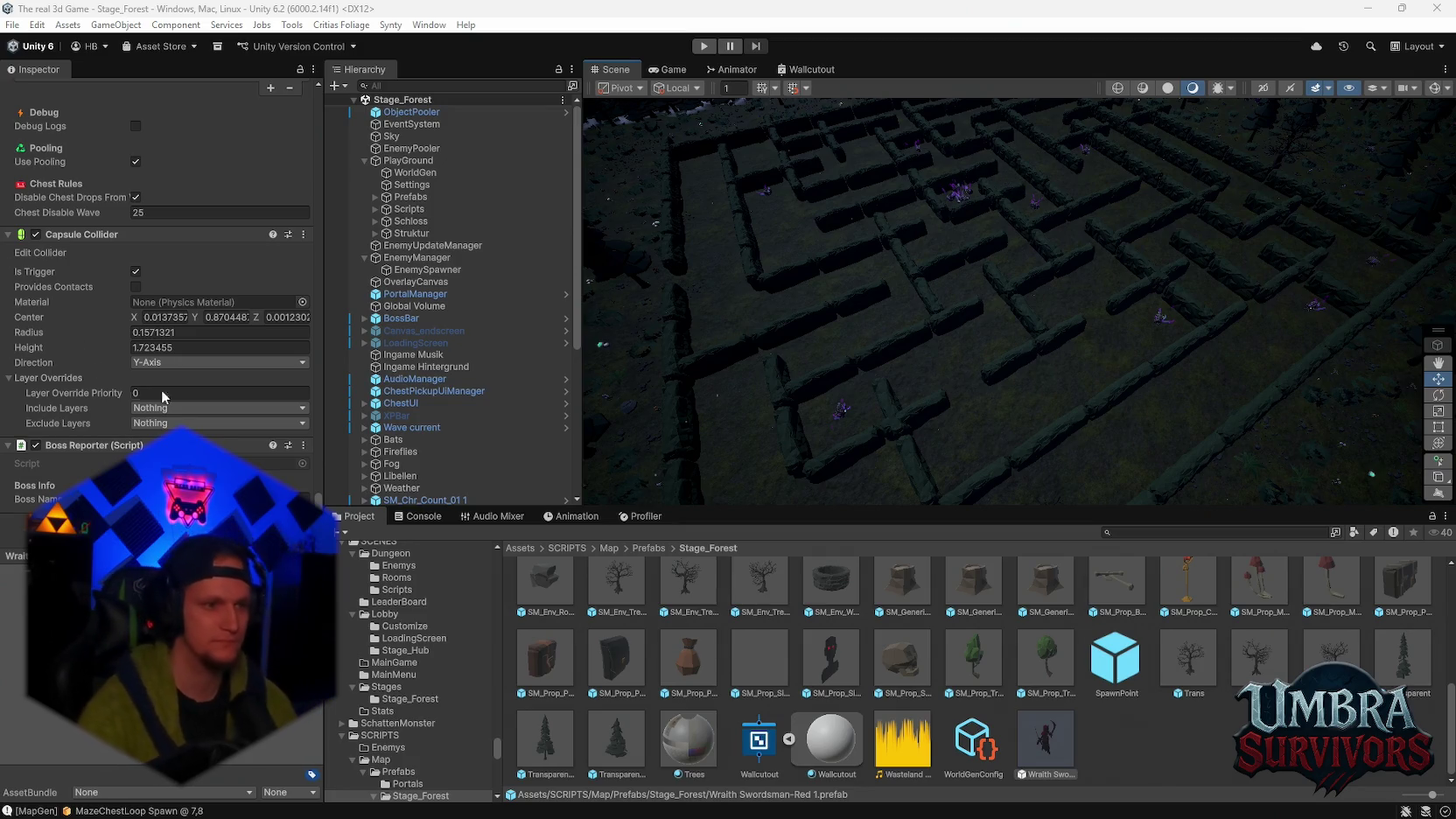
{"action": "scroll", "coordinate": [162, 390], "scroll_direction": "up", "scroll_amount": 1}
{"action": "scroll", "coordinate": [162, 350], "scroll_direction": "up", "scroll_amount": 4}
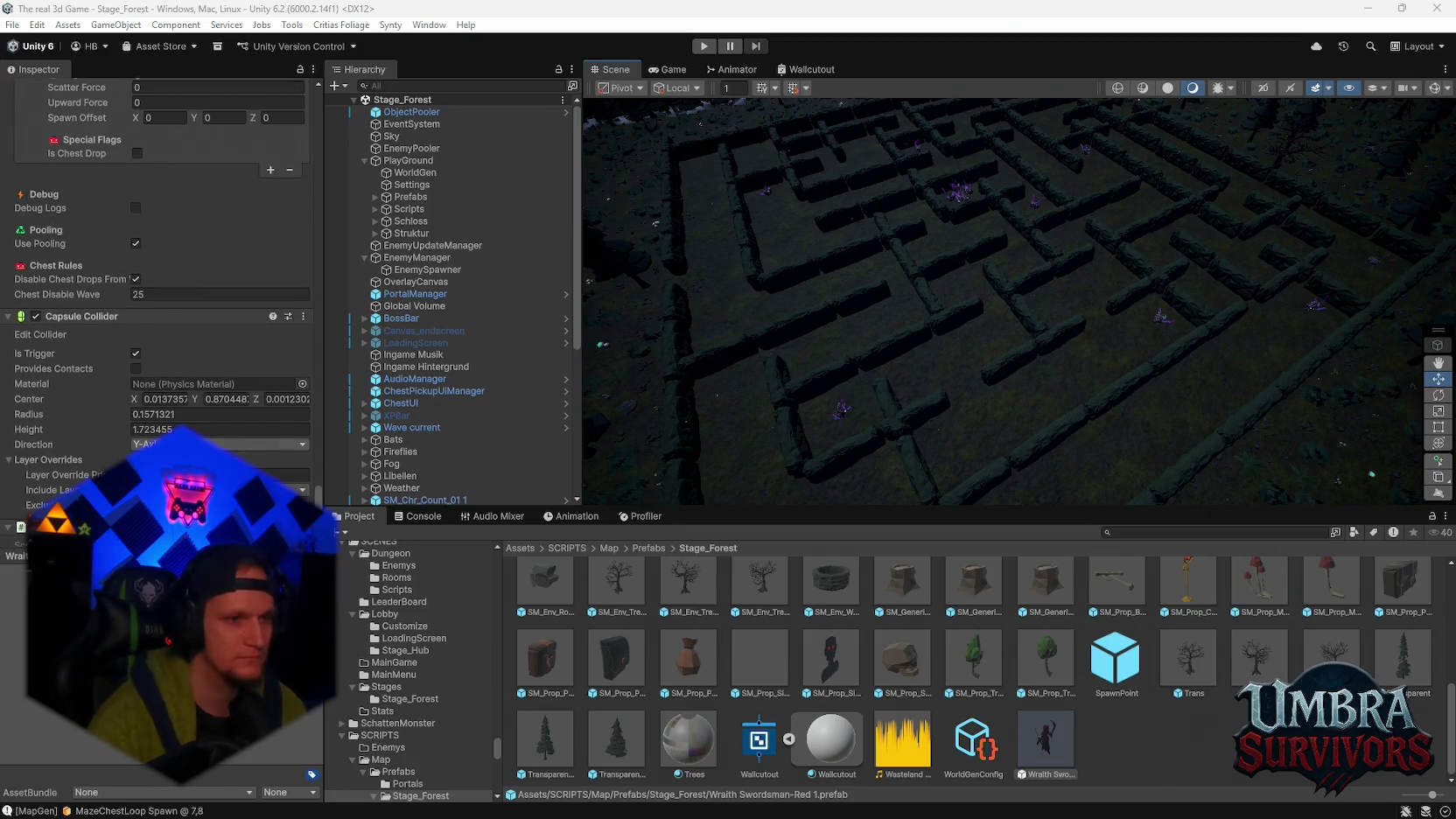
{"action": "scroll", "coordinate": [162, 350], "scroll_direction": "down", "scroll_amount": 5}
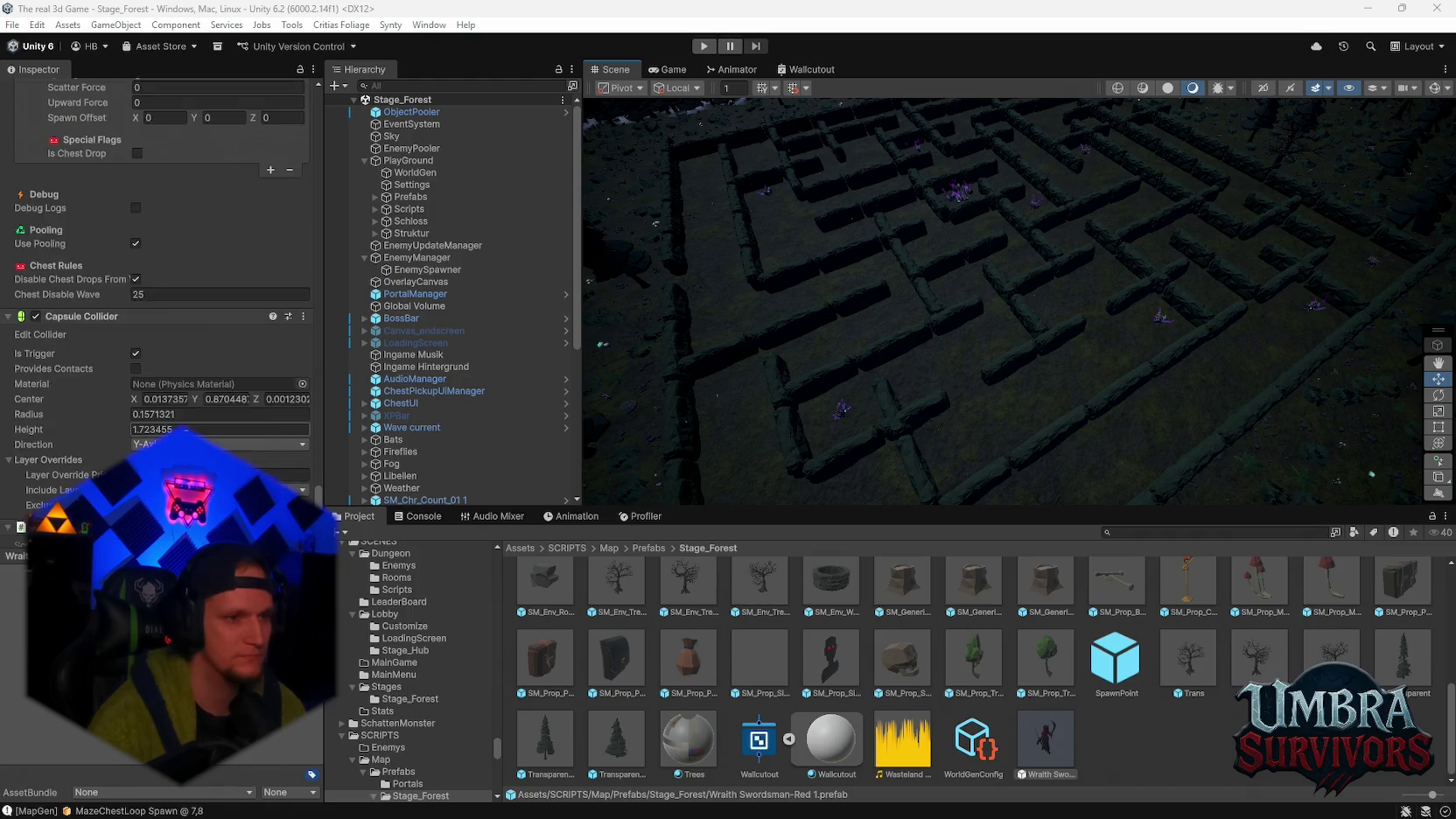
{"action": "left_click", "coordinate": [304, 446]}
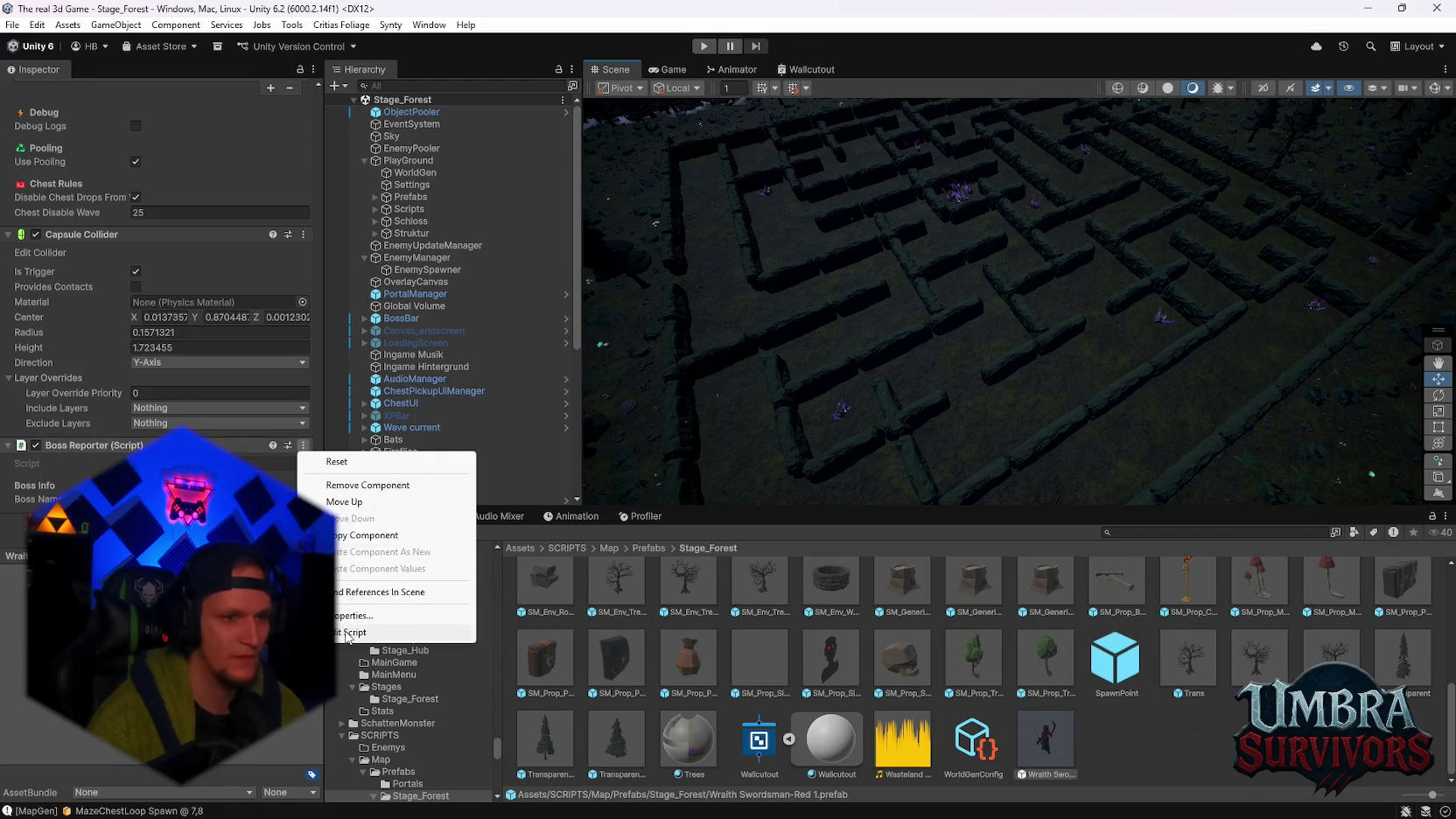
Open the Boss Reporter script in Visual Studio 2022 via Edit Script, then return to Unity
{"action": "left_click", "coordinate": [355, 632]}
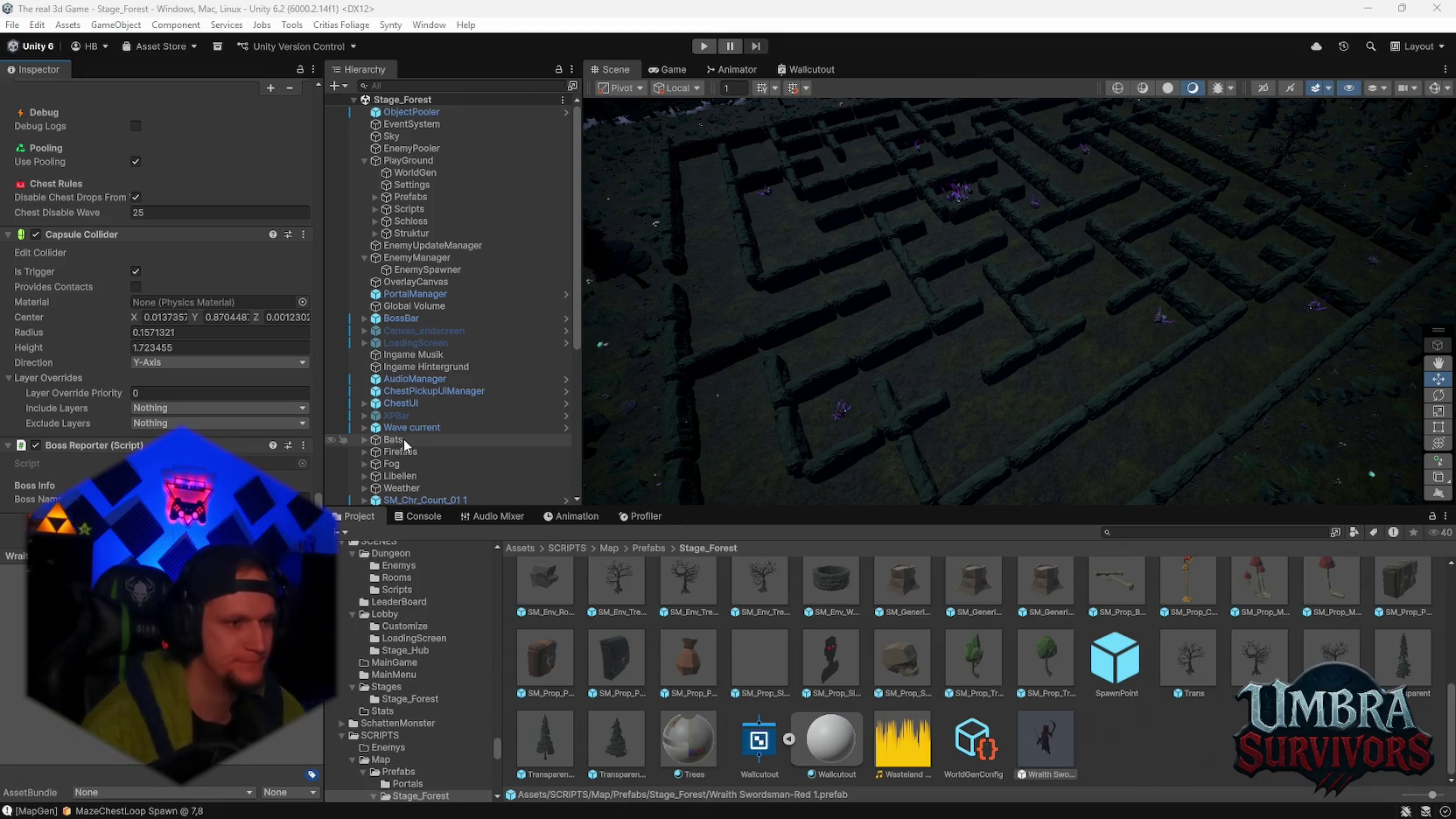
{"action": "scroll", "coordinate": [182, 389], "scroll_direction": "up", "scroll_amount": 10}
Load the Stage_Hub (from Lobby) scene from the recent scenes list
{"action": "scroll", "coordinate": [182, 390], "scroll_direction": "up", "scroll_amount": 5}
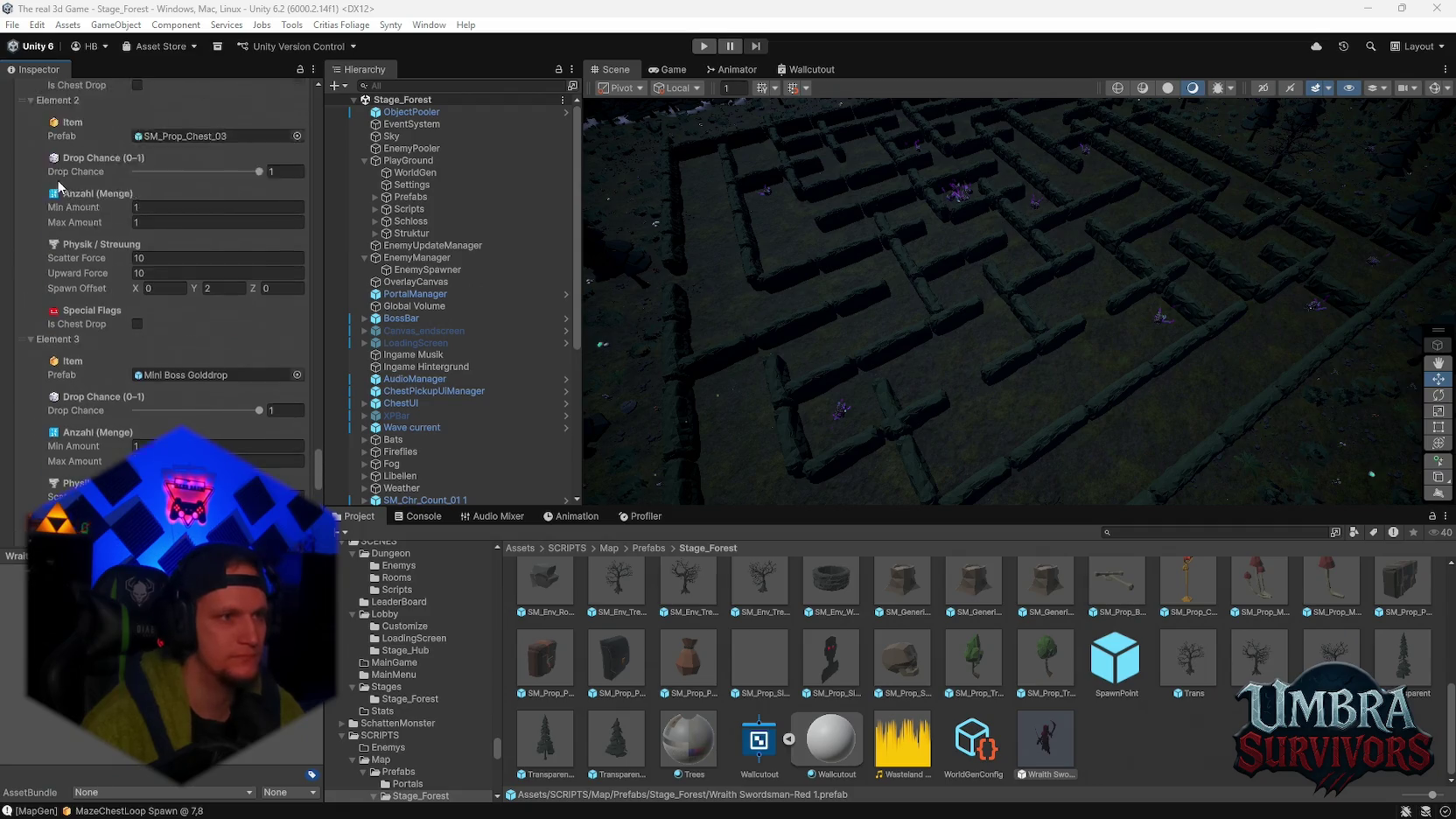
{"action": "left_click", "coordinate": [12, 25]}
{"action": "mouse_move", "coordinate": [87, 79]}
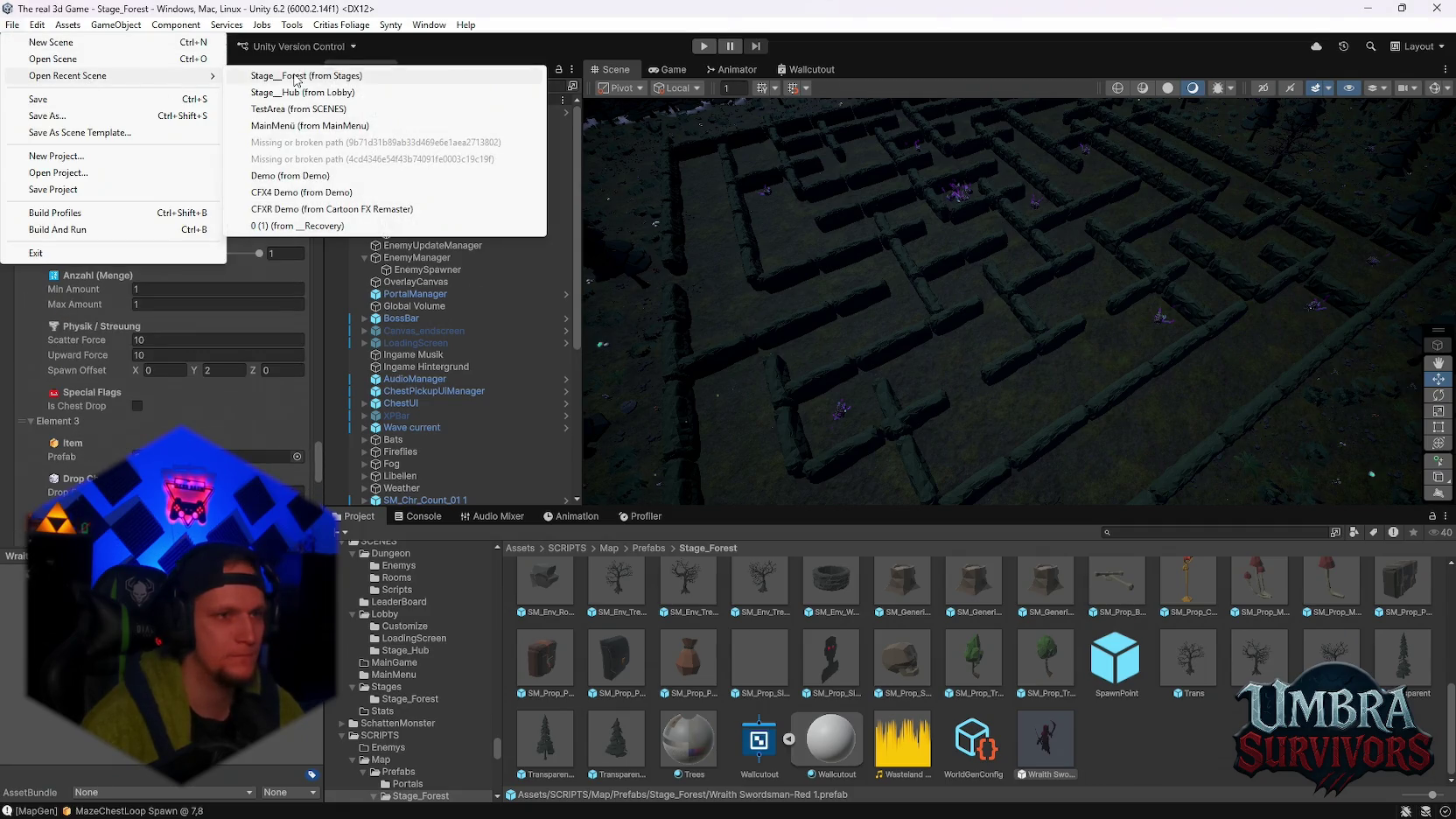
{"action": "left_click", "coordinate": [351, 99]}
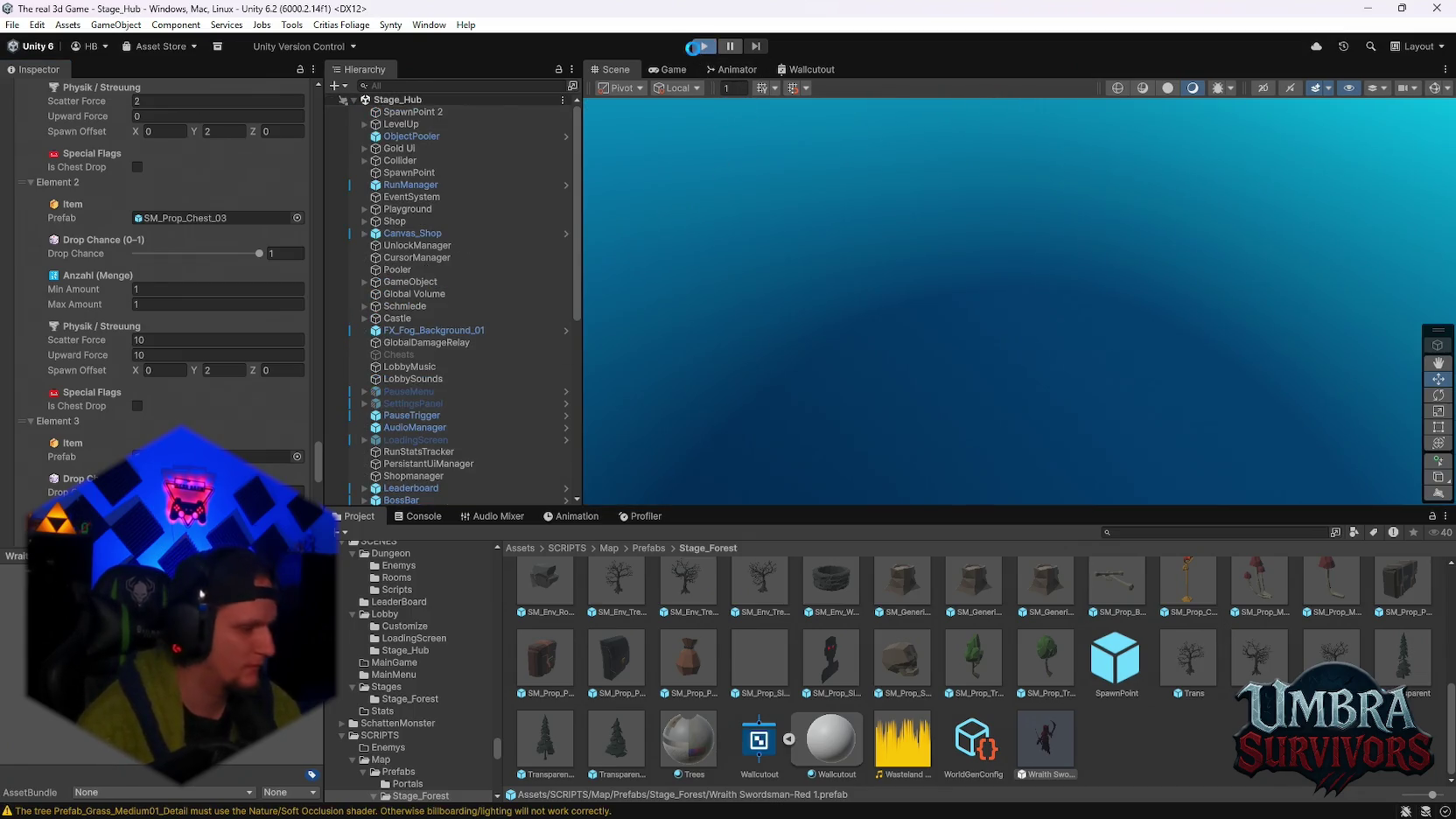
Play the game from the hub, pick an upgrade card and launch Stage 1
{"action": "left_click", "coordinate": [696, 47]}
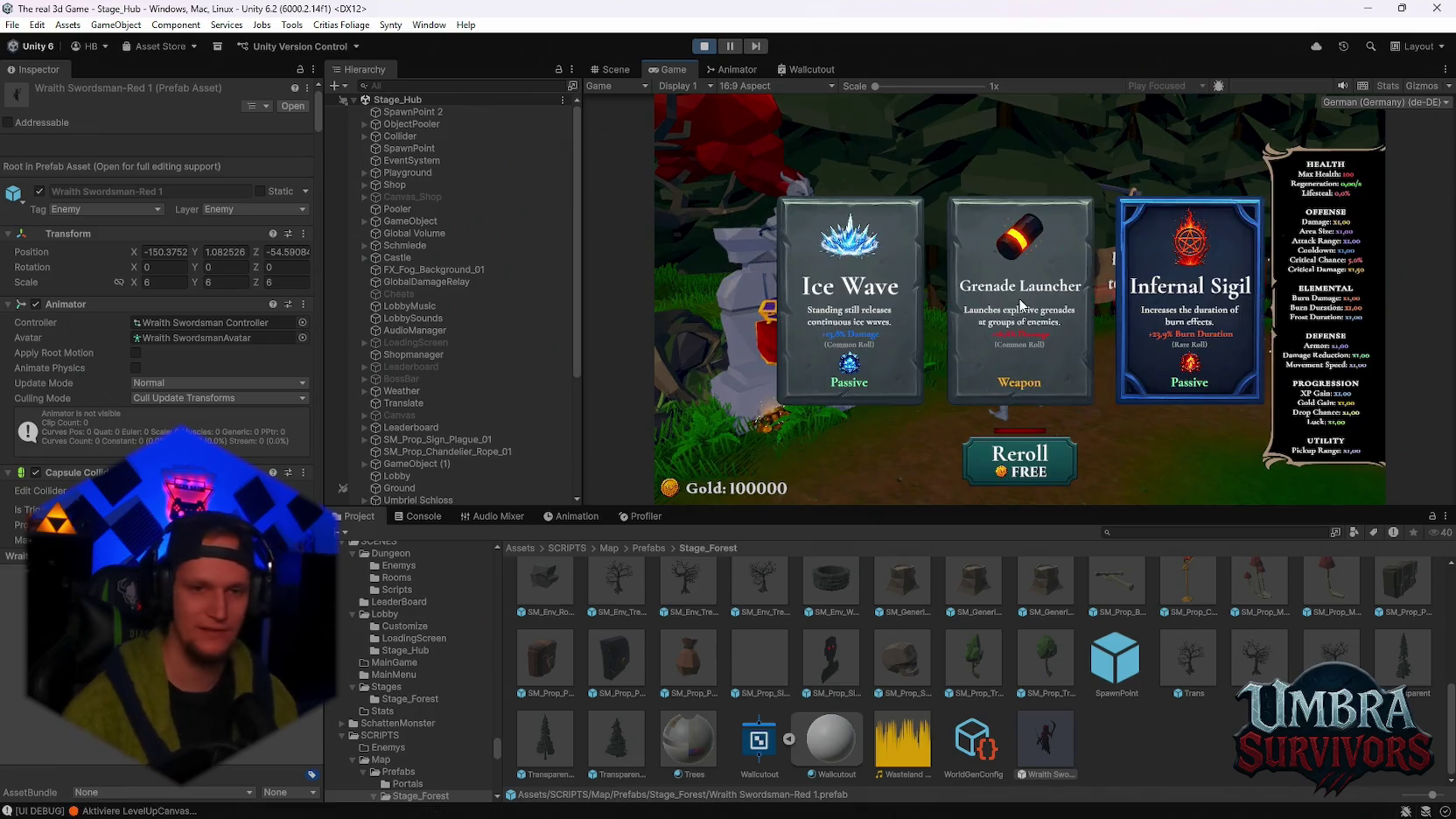
{"action": "left_click", "coordinate": [973, 308]}
{"action": "key", "text": "e"}
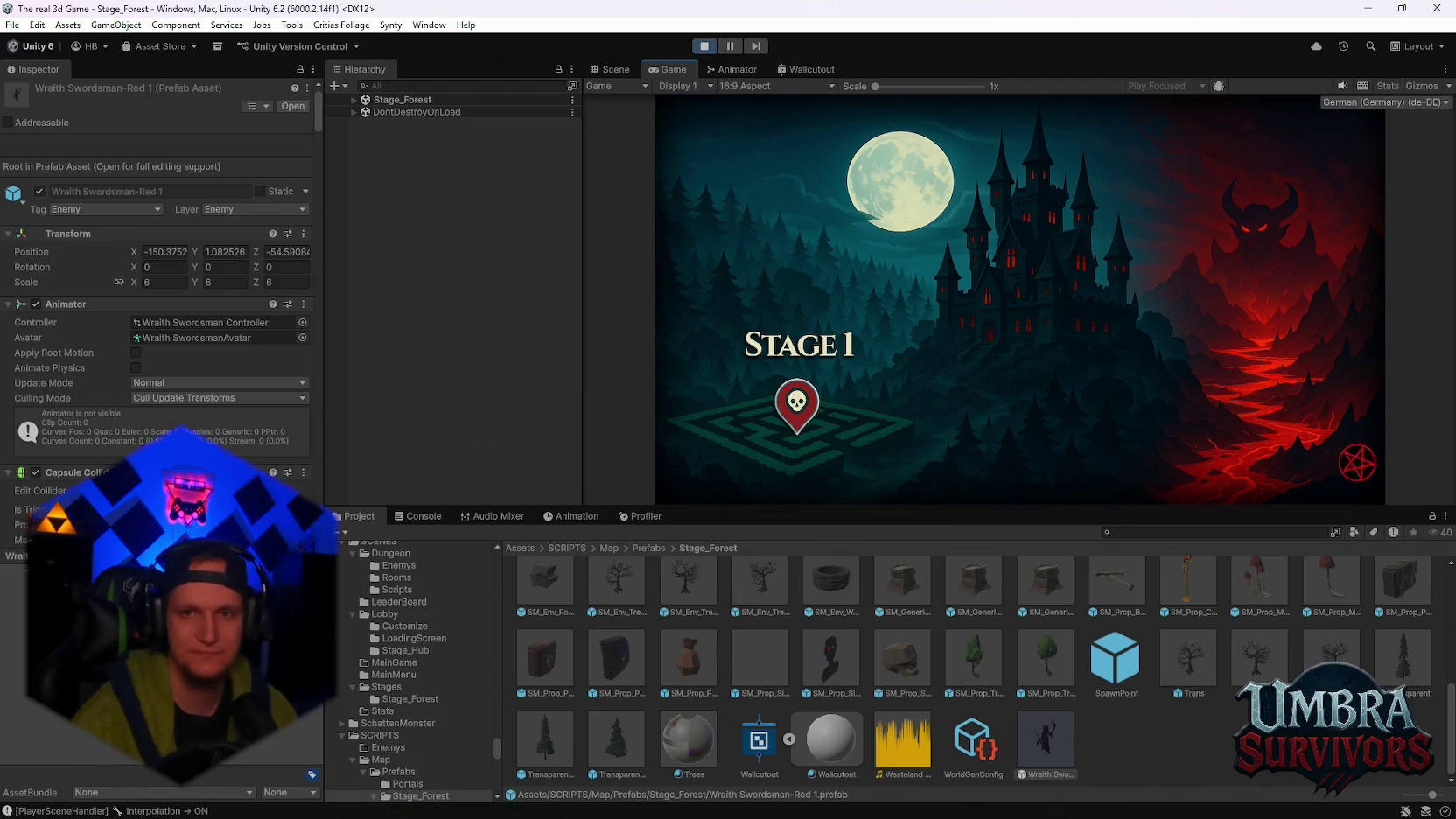
Enter the forest level, pause and resume, and make the character jump
{"action": "left_click", "coordinate": [1043, 278]}
{"action": "key", "text": "Escape"}
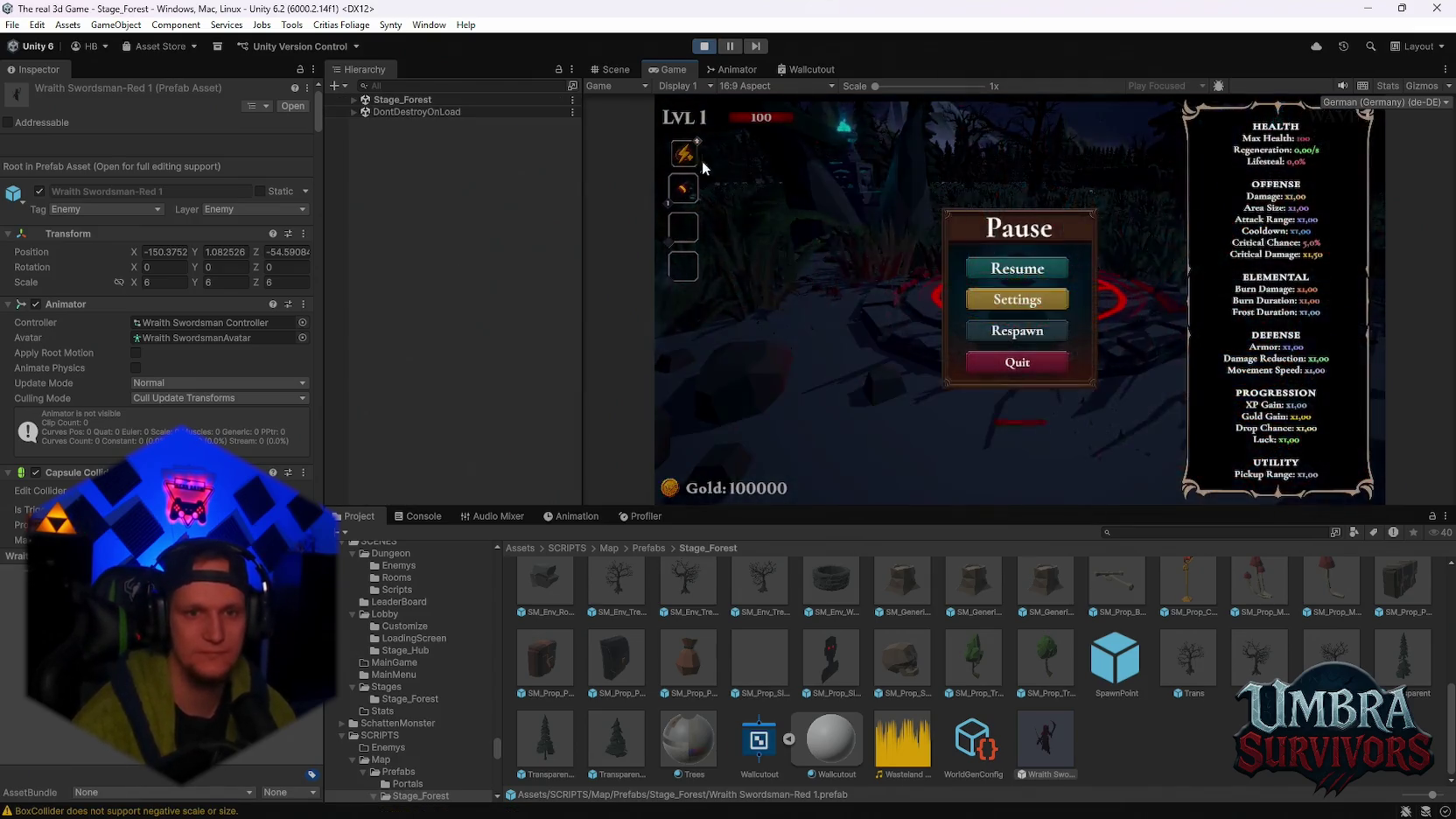
{"action": "left_click", "coordinate": [1043, 278]}
{"action": "key", "text": "space"}
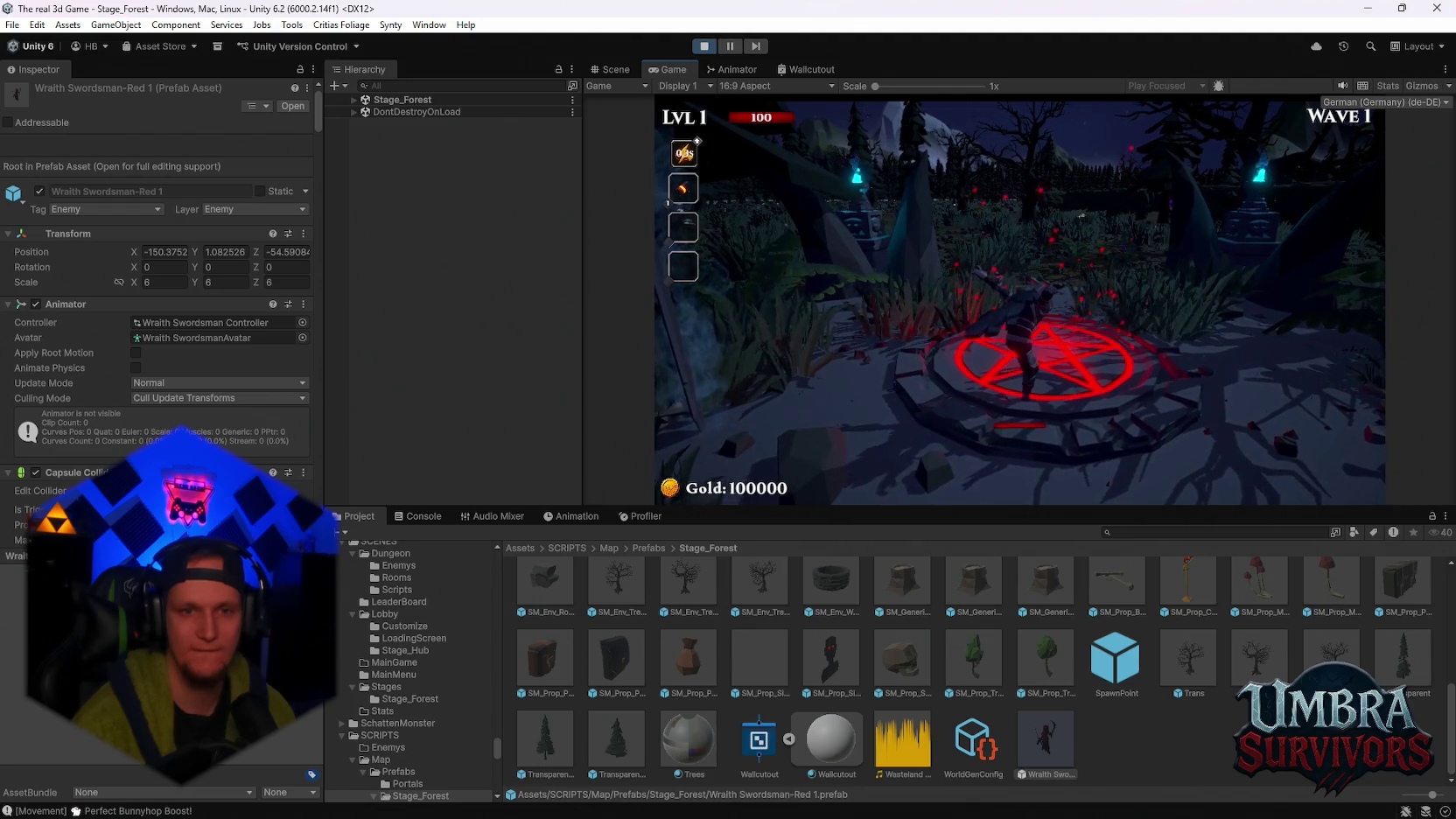
Walk the character around the red pentagram and toward the shrines, then pause
{"action": "key", "text": "w"}
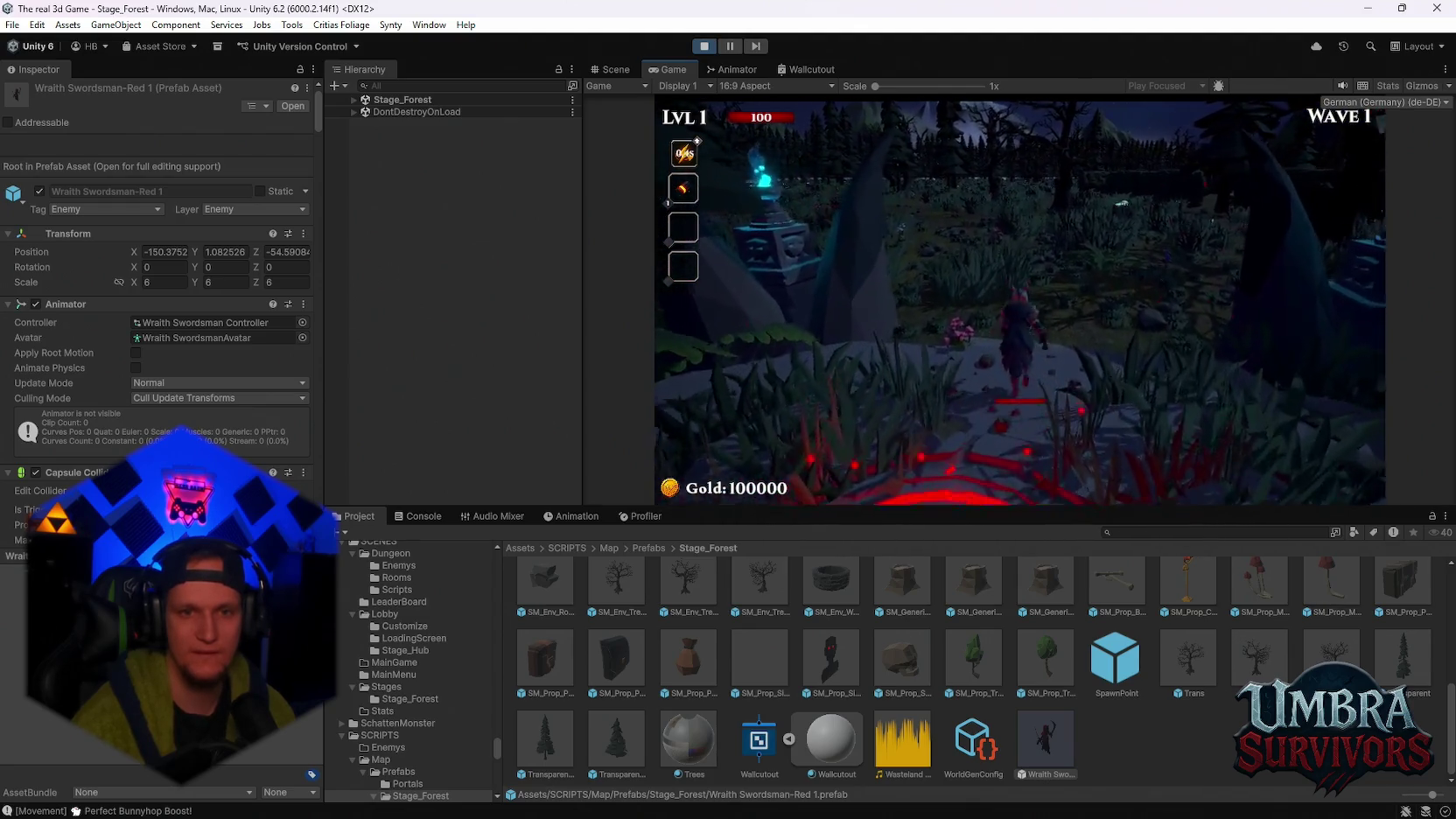
{"action": "key", "text": "s"}
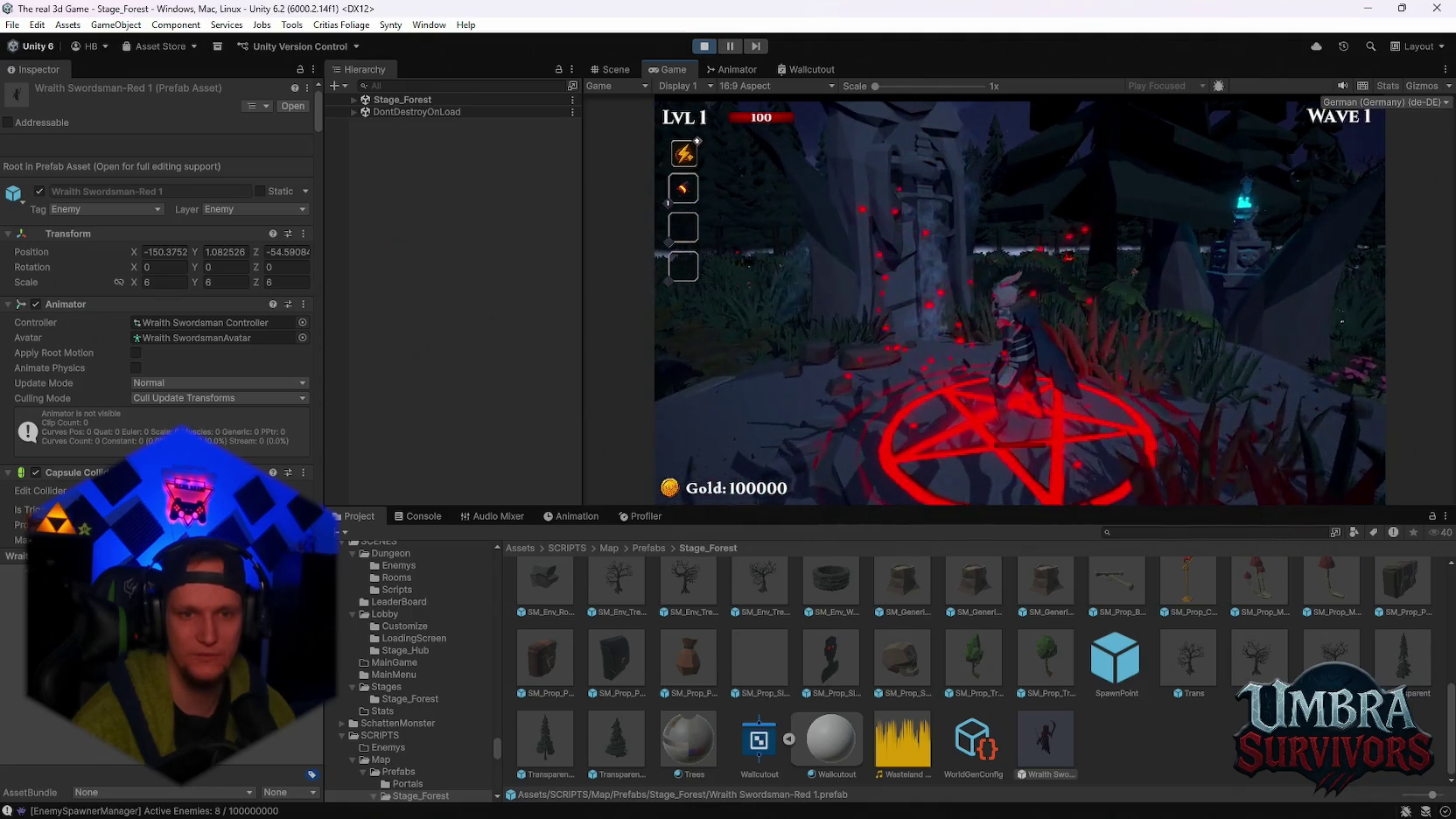
{"action": "key", "text": "w"}
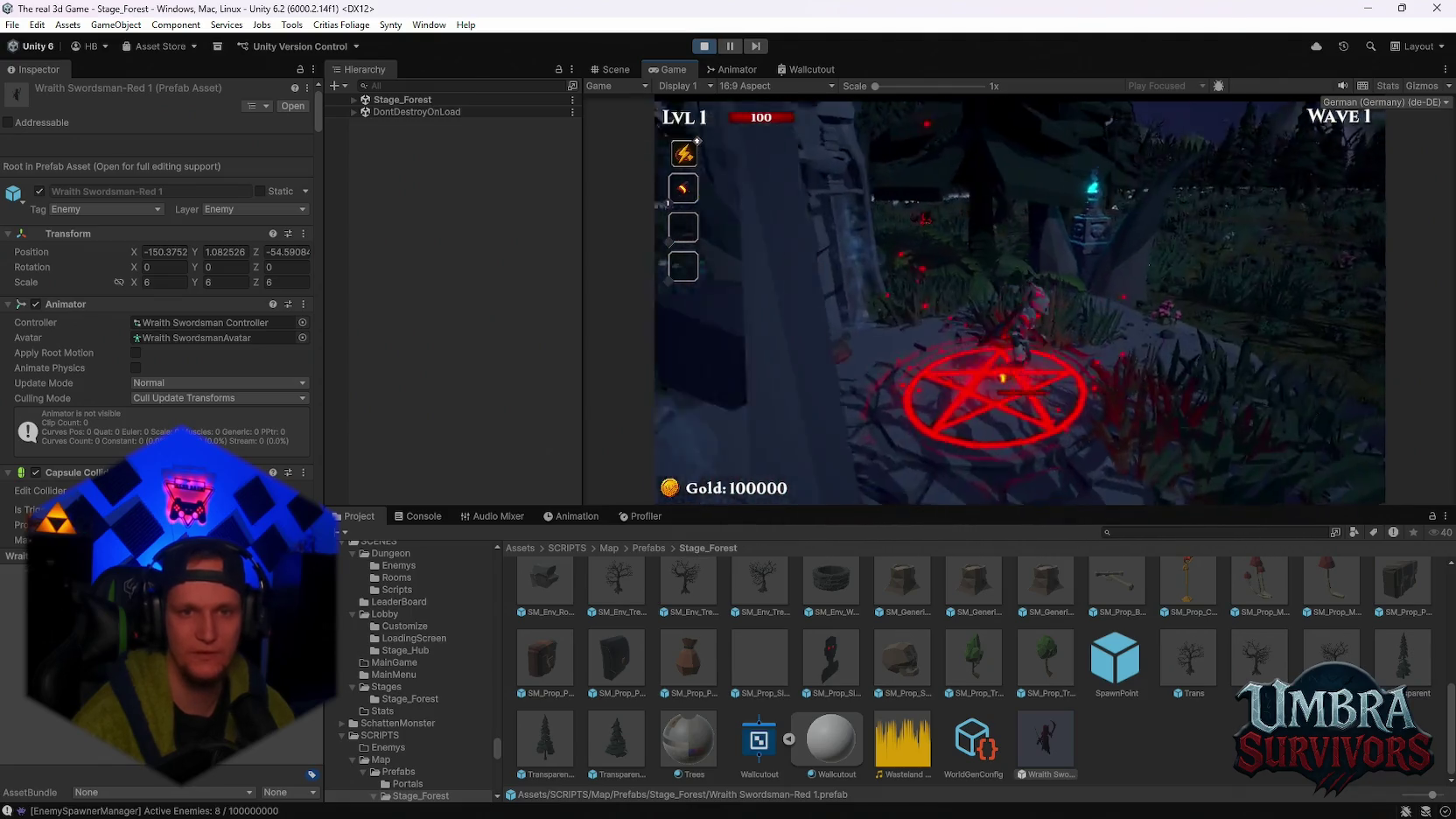
{"action": "key", "text": "w"}
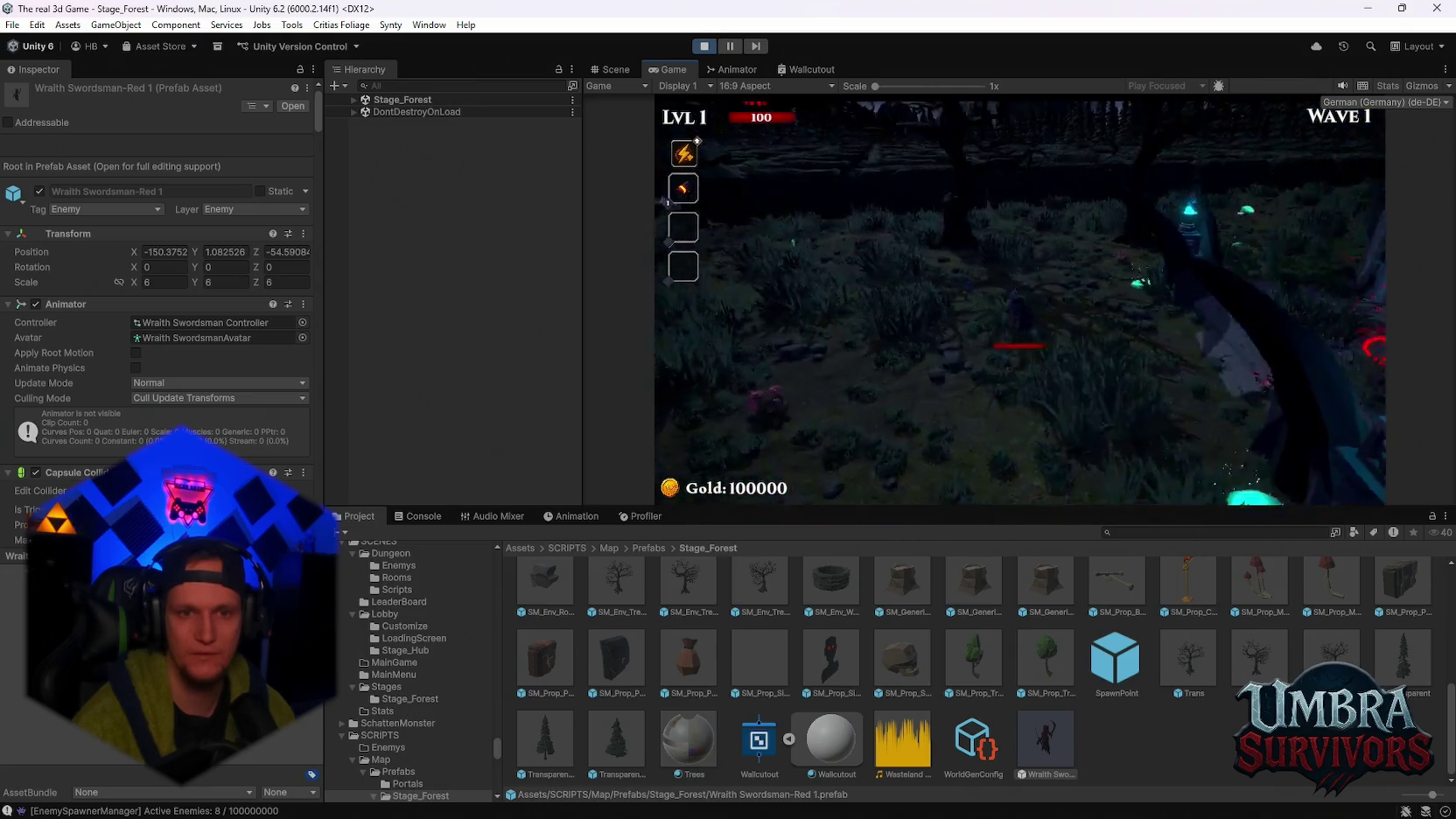
{"action": "key", "text": "s"}
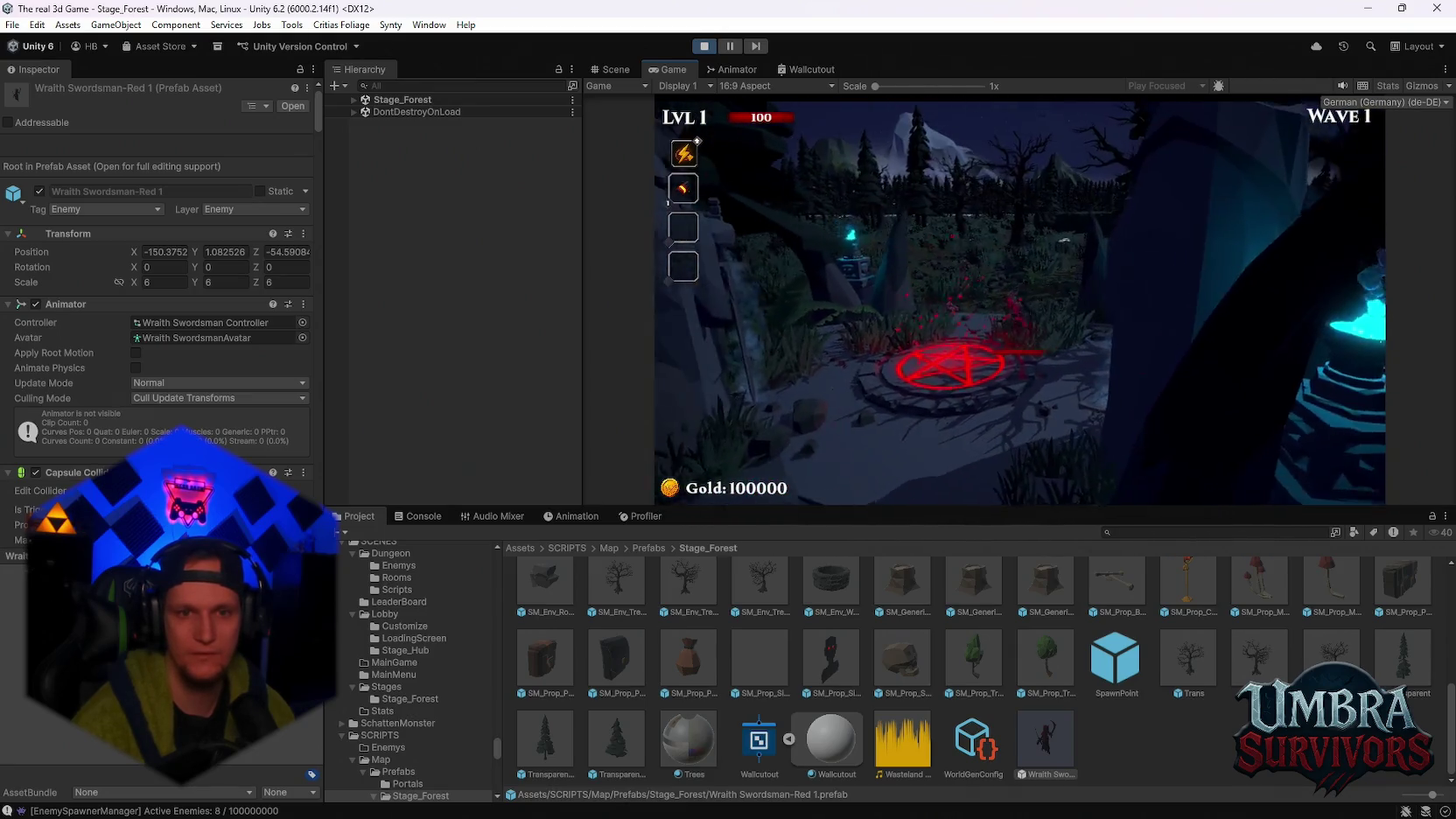
{"action": "key", "text": "s"}
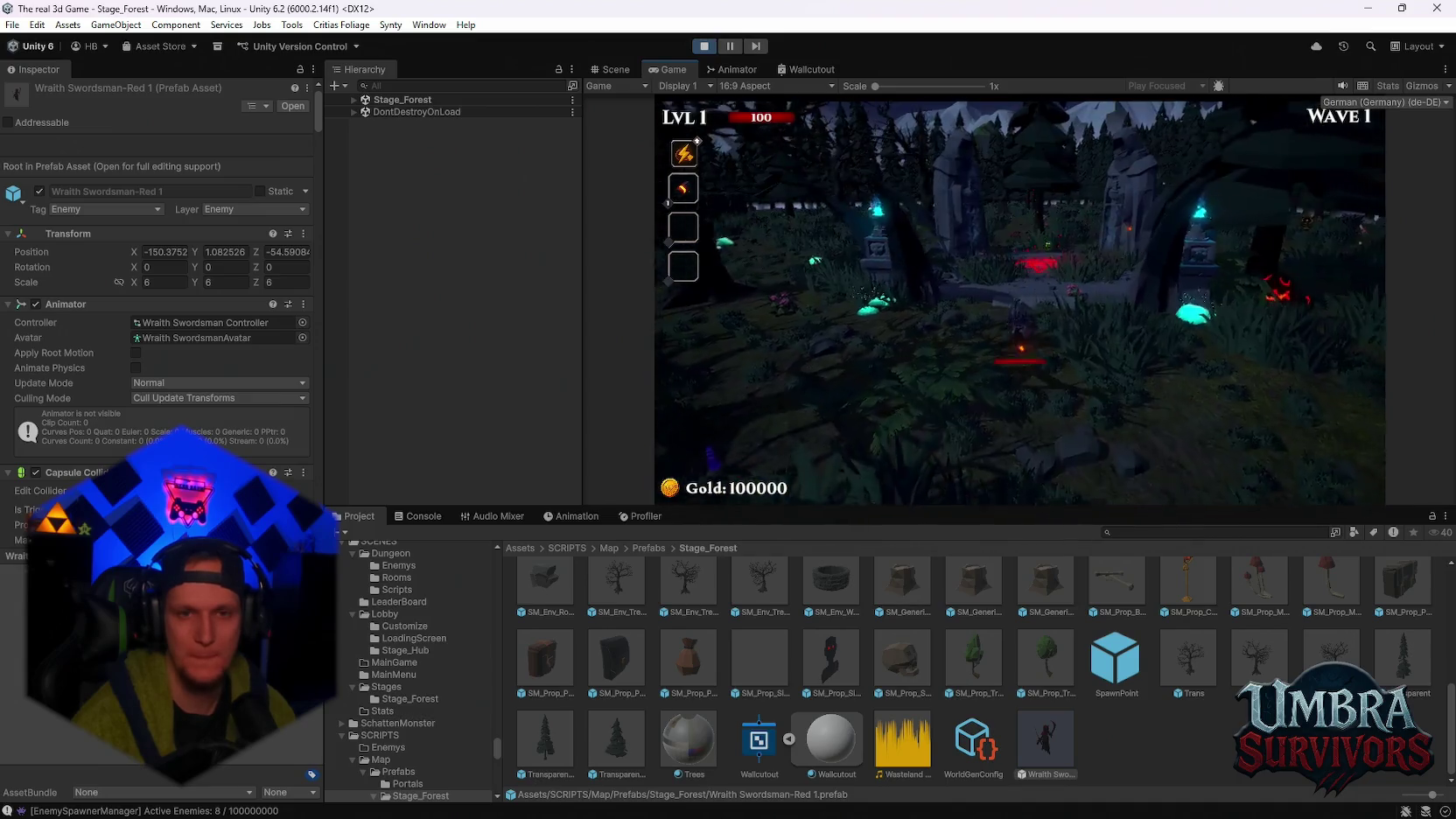
{"action": "key", "text": "s"}
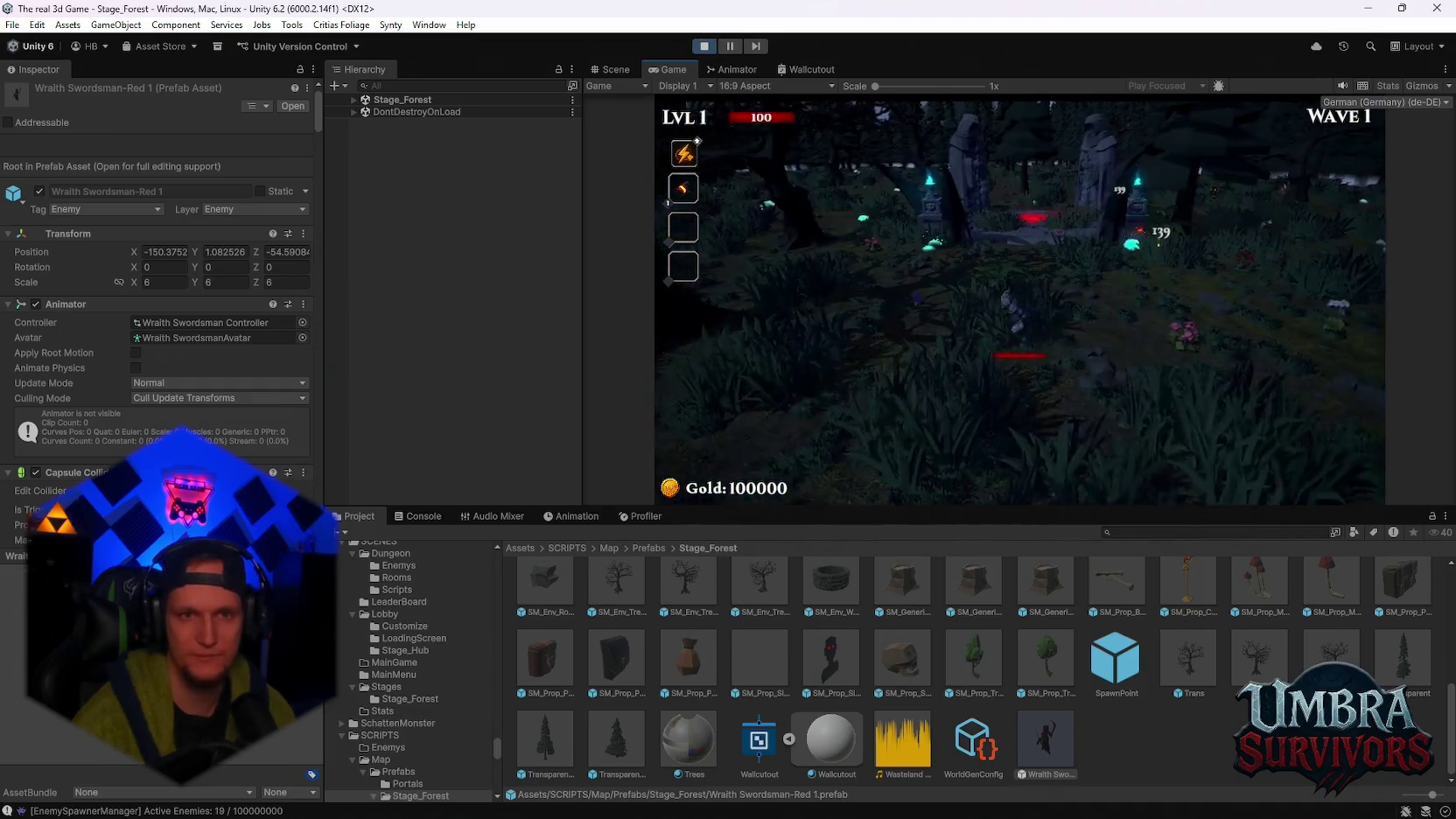
{"action": "key", "text": "Escape"}
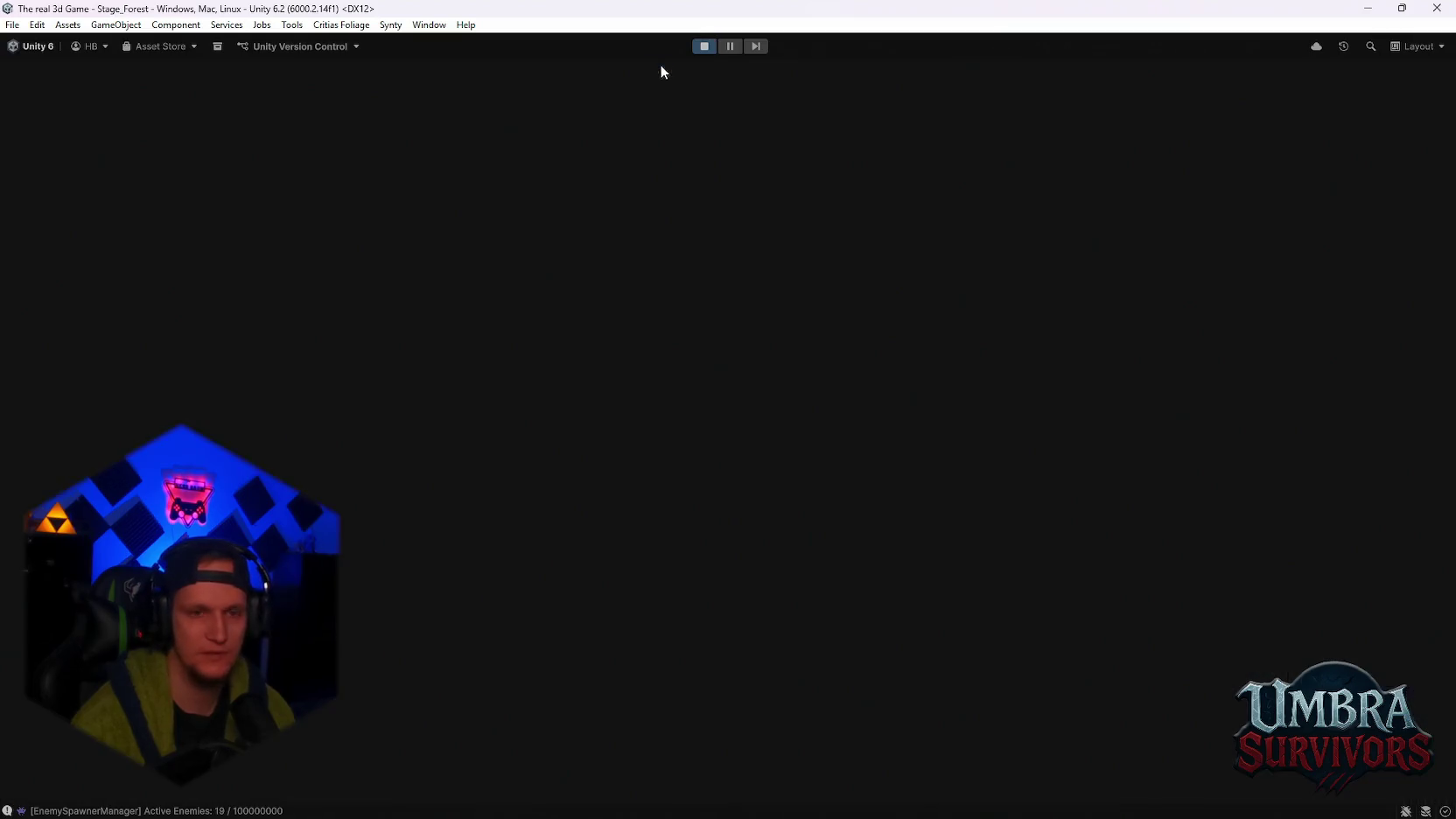
Resume play and run the character through the pine forest into the maze's rock walls
{"action": "key", "text": "Escape"}
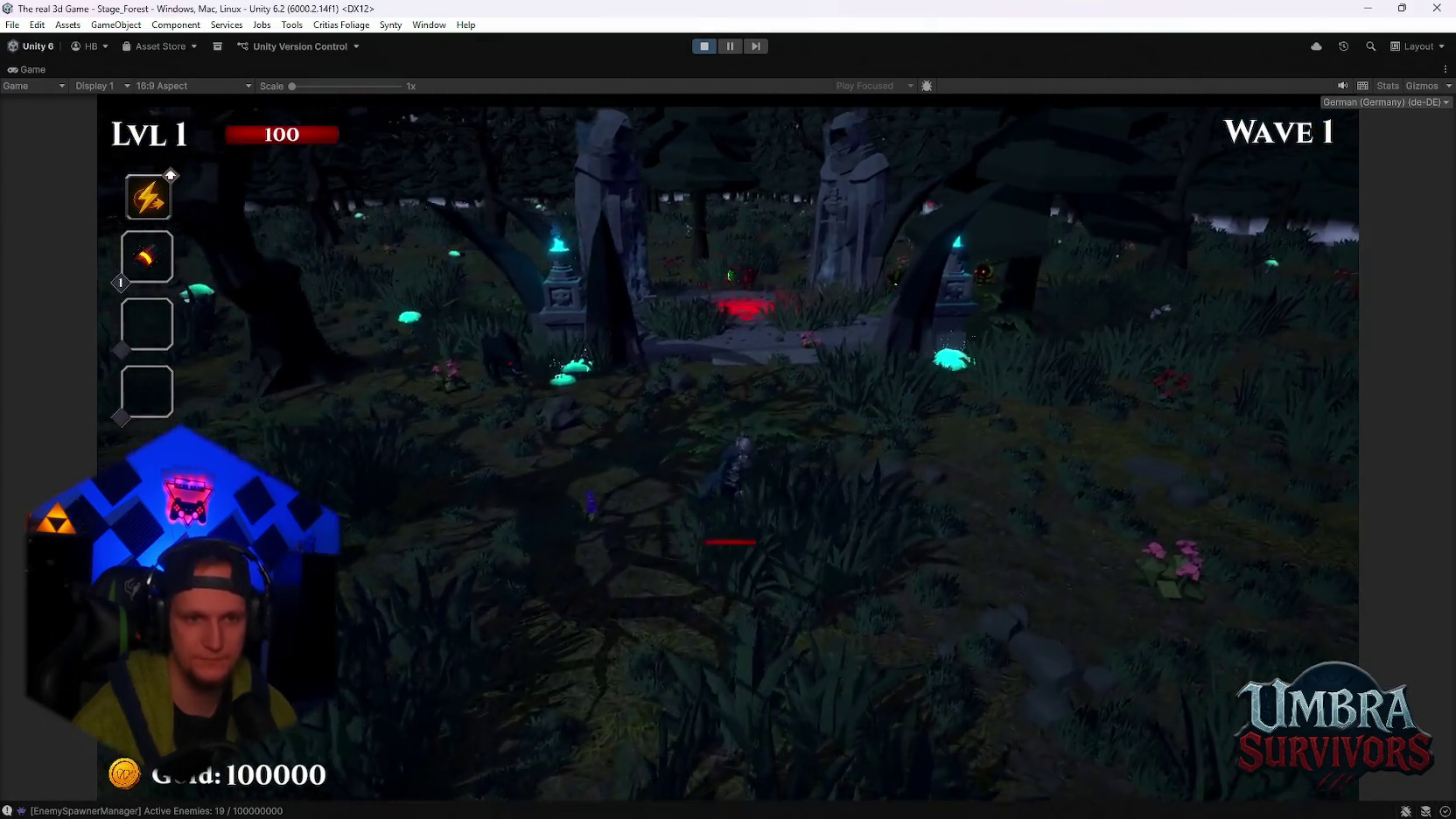
{"action": "key", "text": "a"}
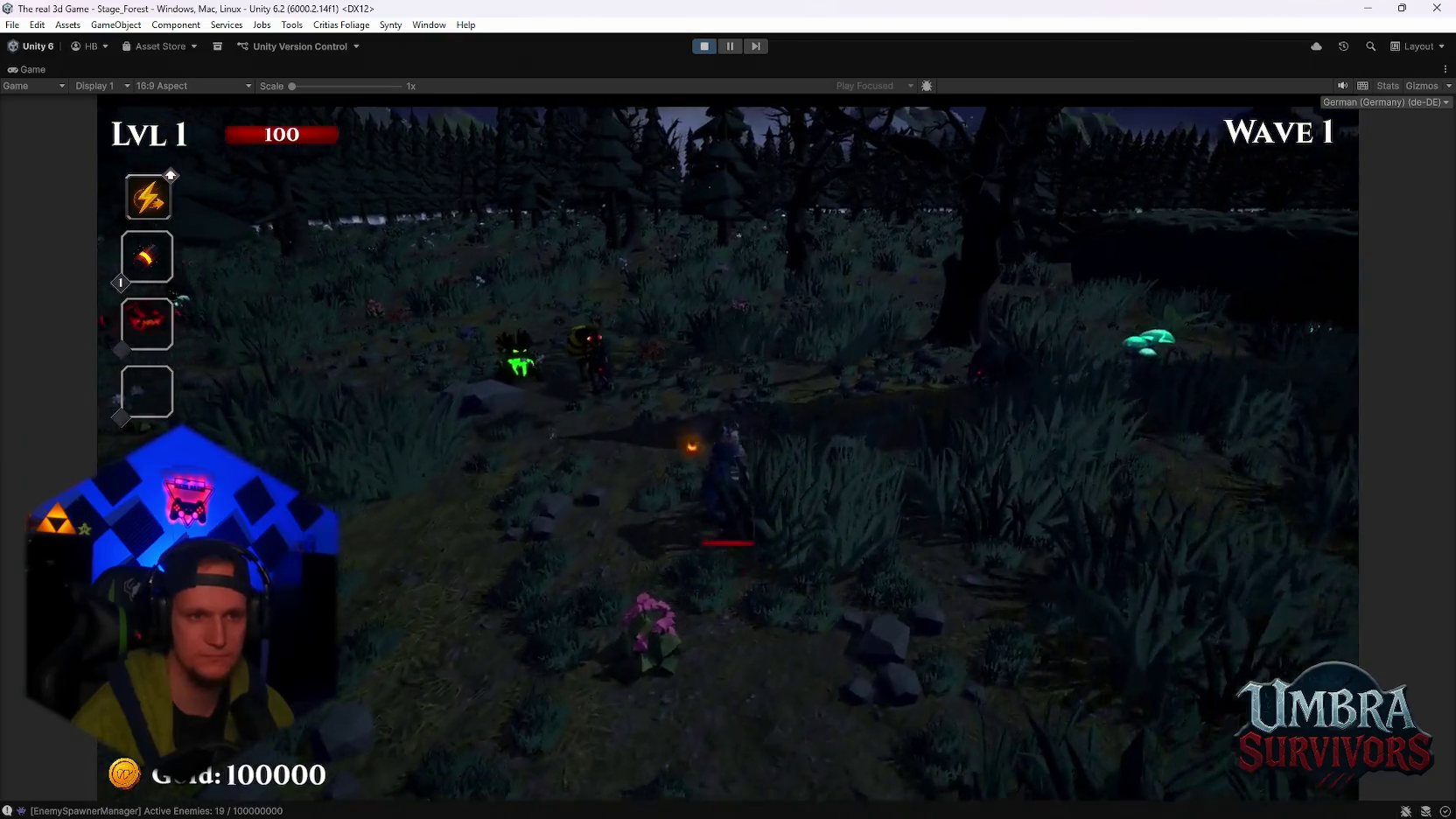
{"action": "key", "text": "a"}
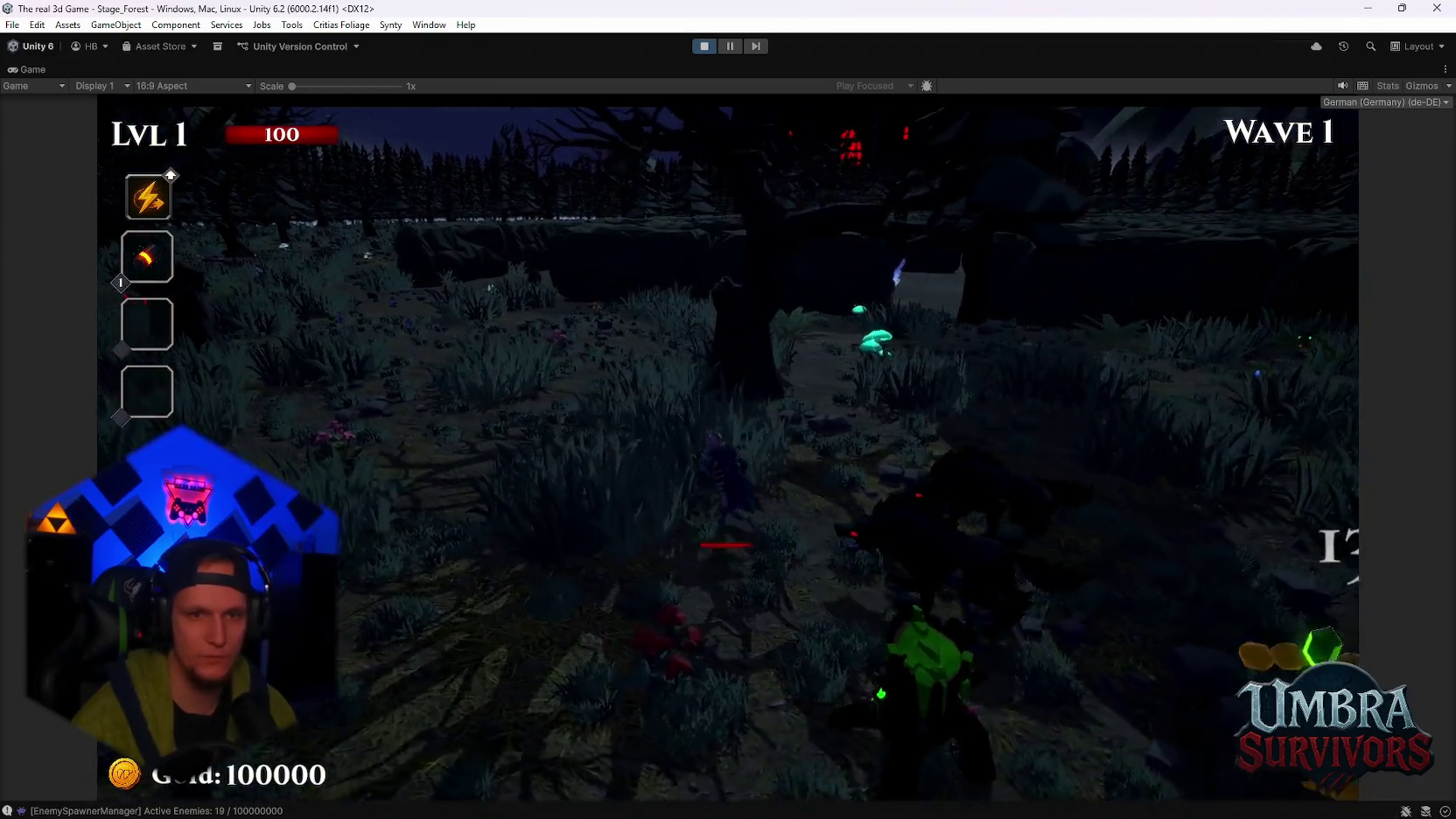
{"action": "key", "text": "w"}
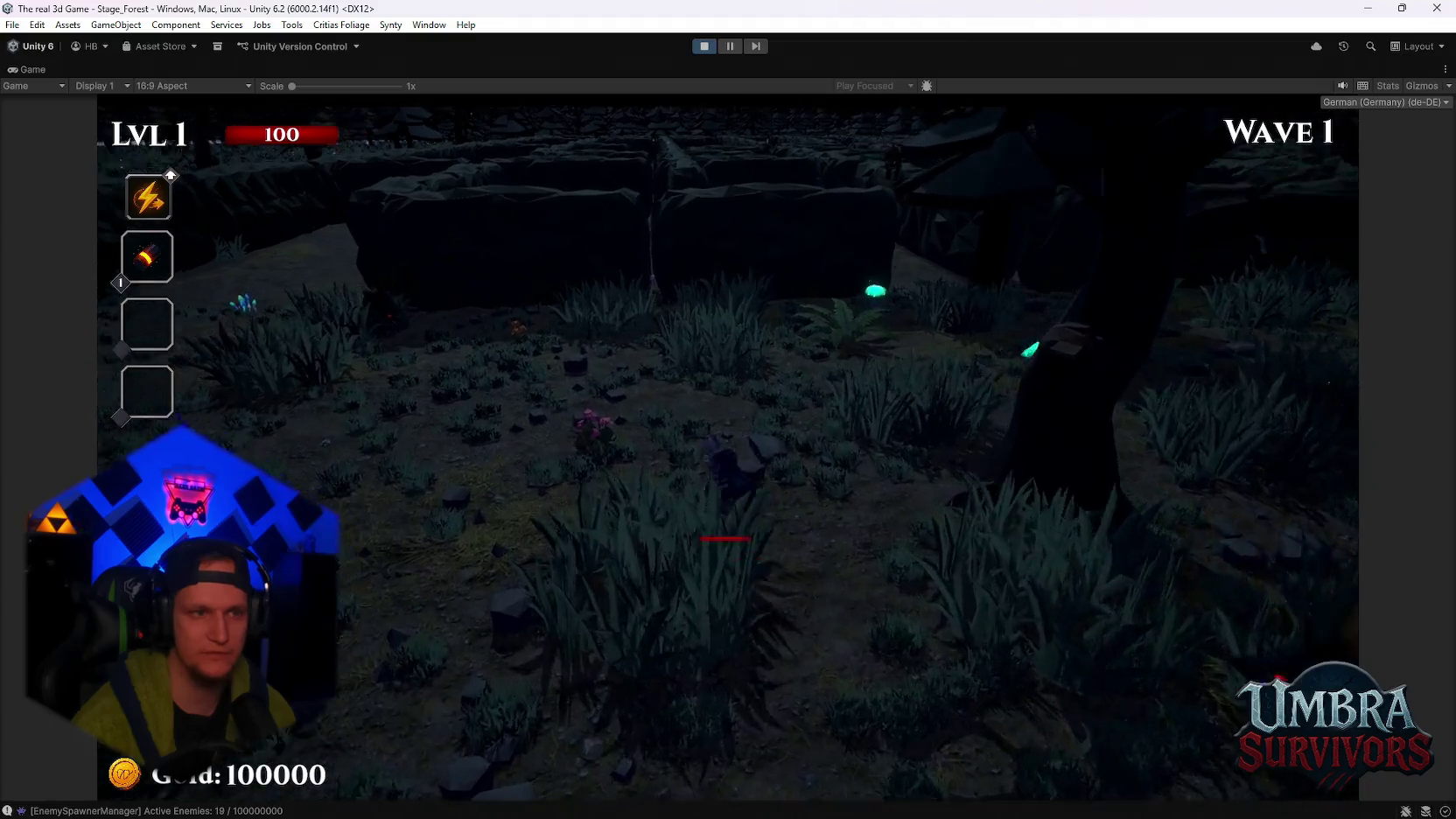
{"action": "key", "text": "w"}
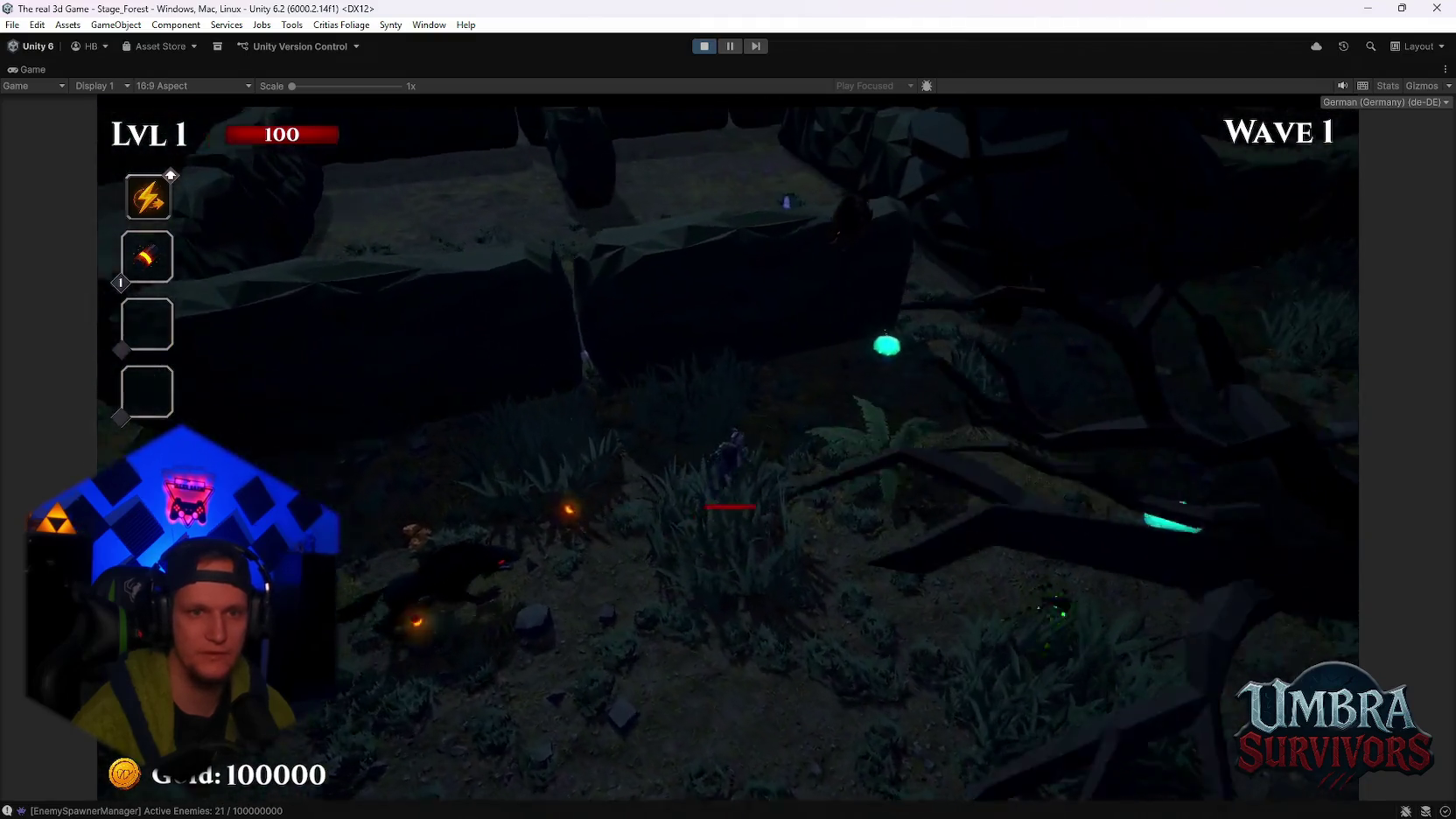
{"action": "key", "text": "w"}
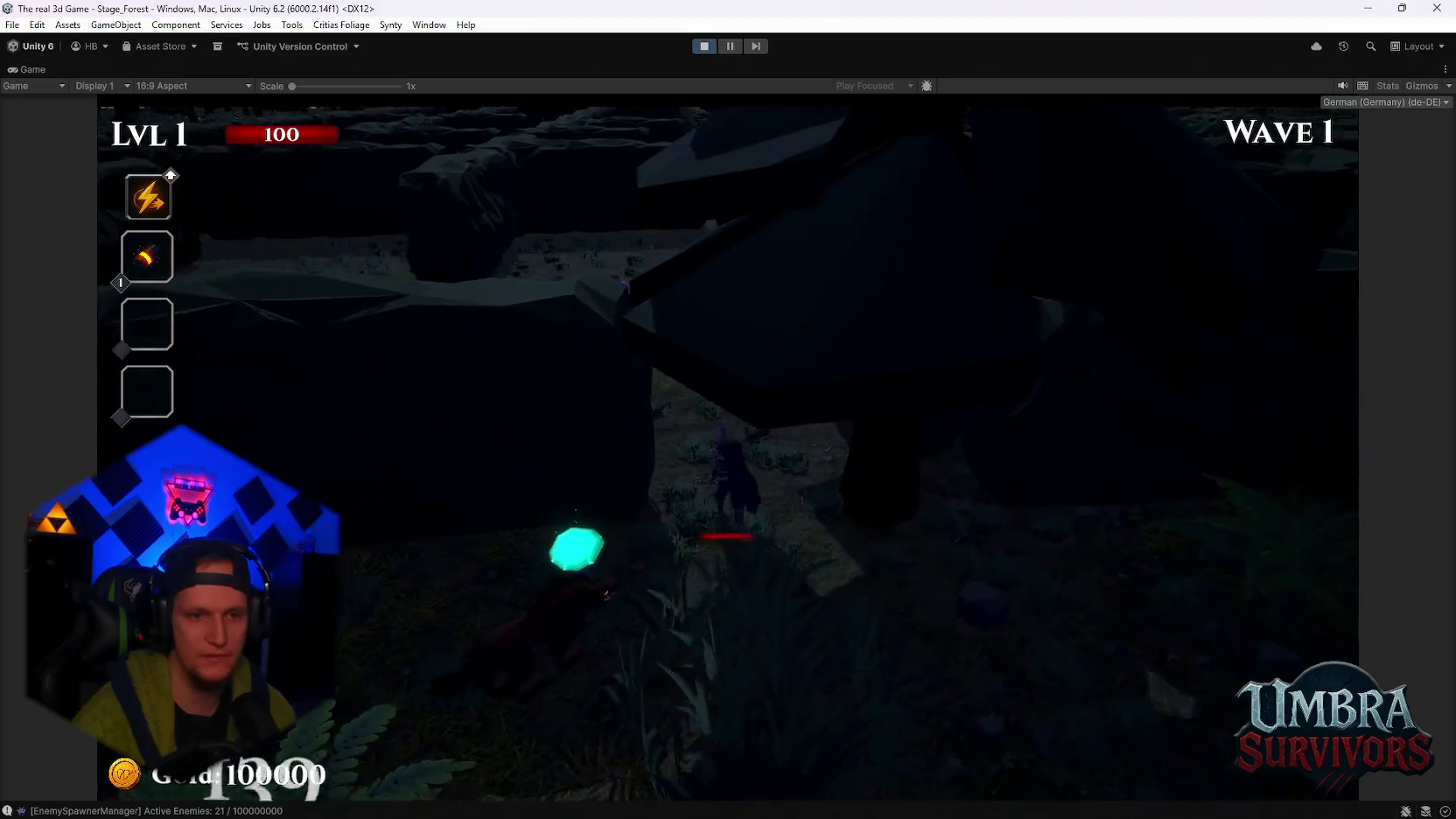
{"action": "key", "text": "w"}
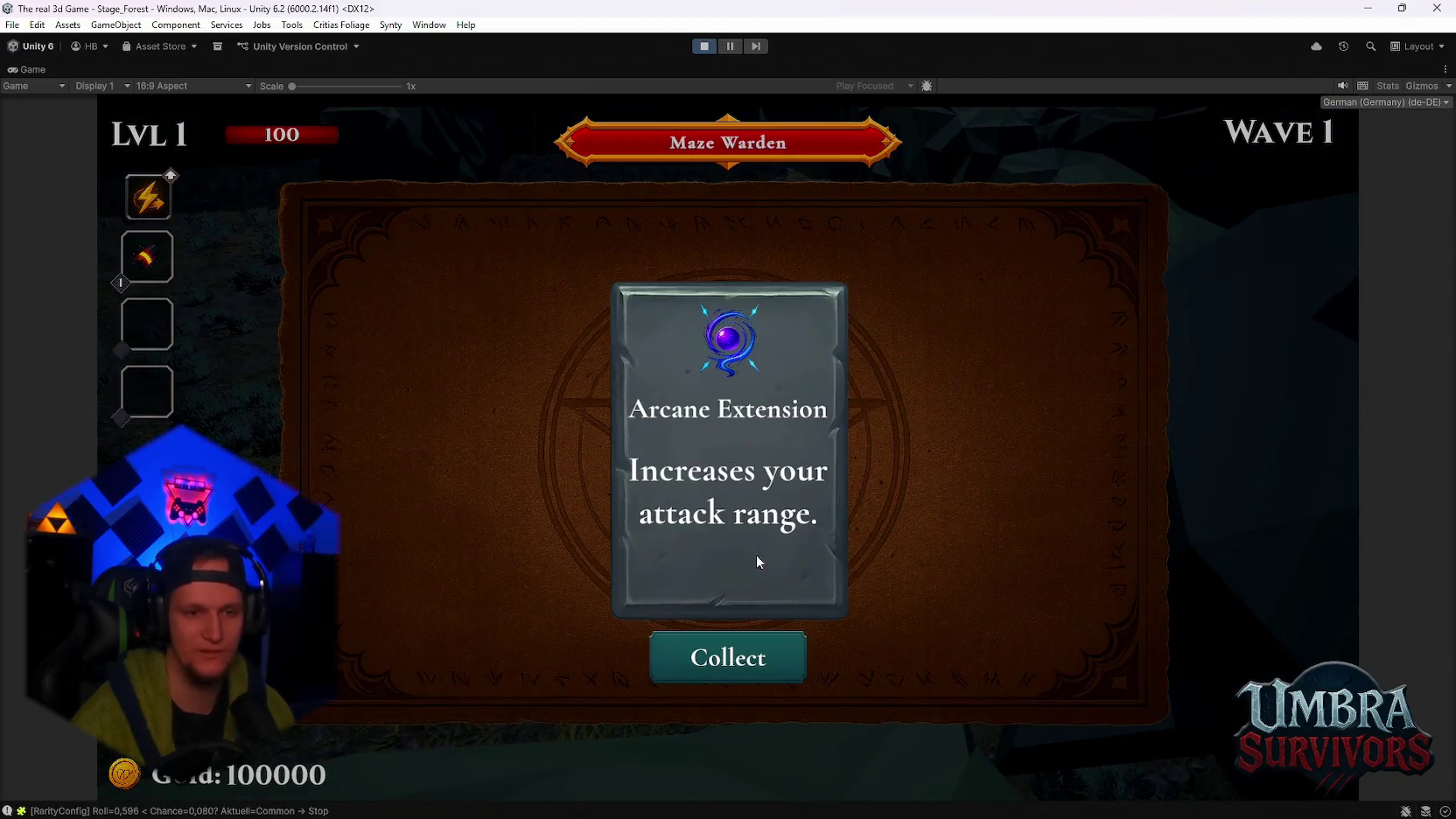
{"action": "key", "text": "w"}
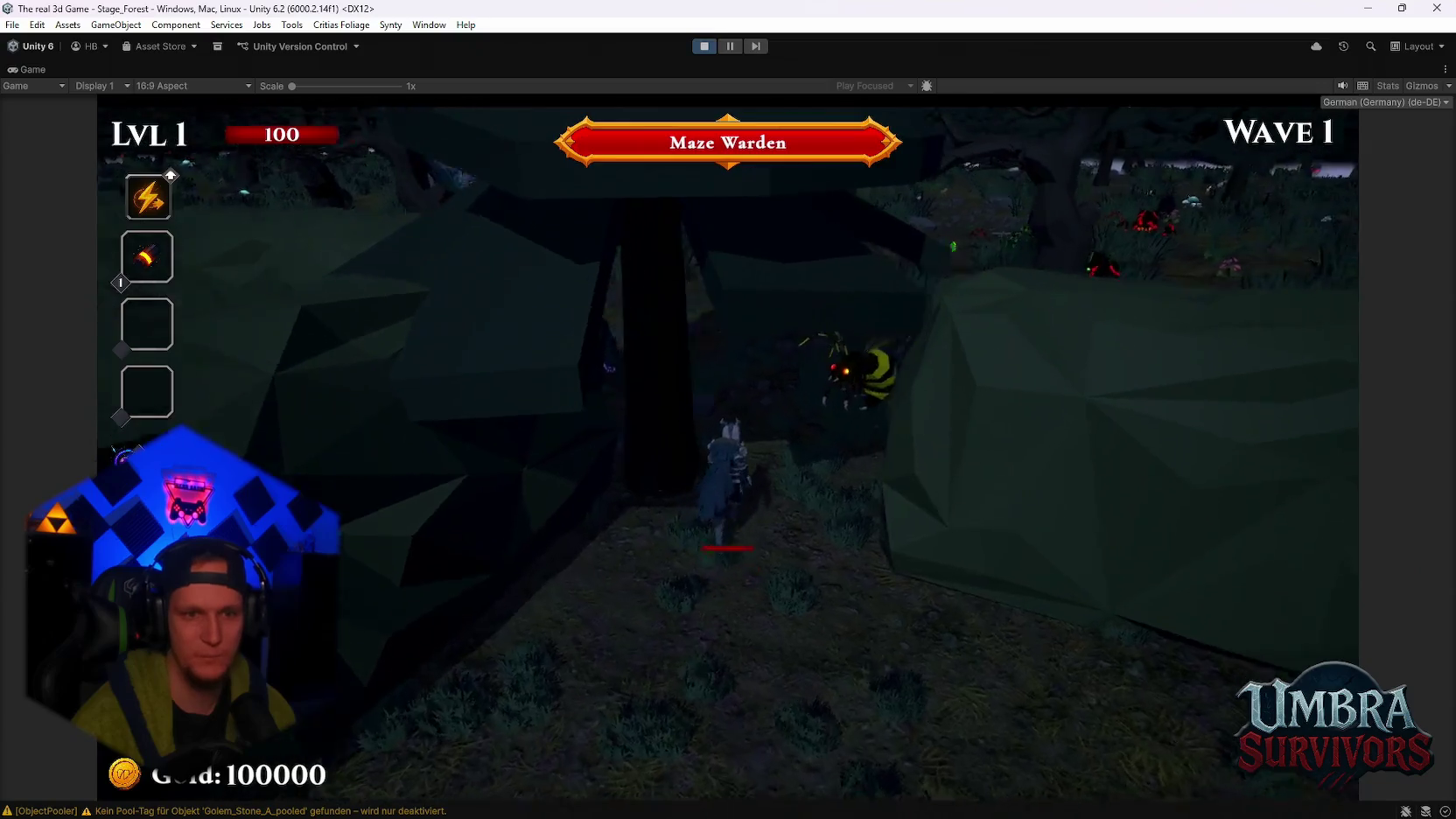
{"action": "key", "text": "w"}
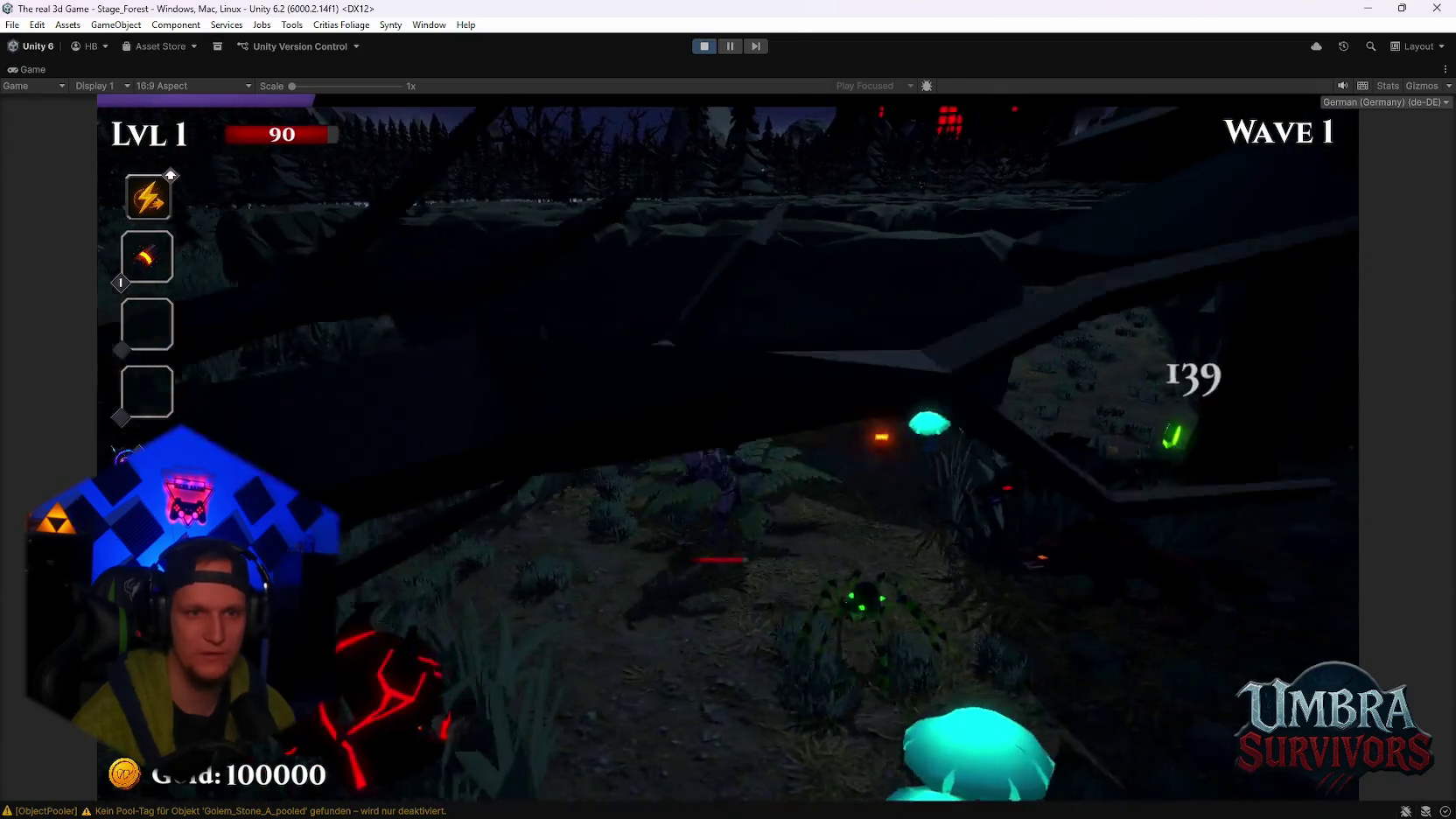
{"action": "key", "text": "a"}
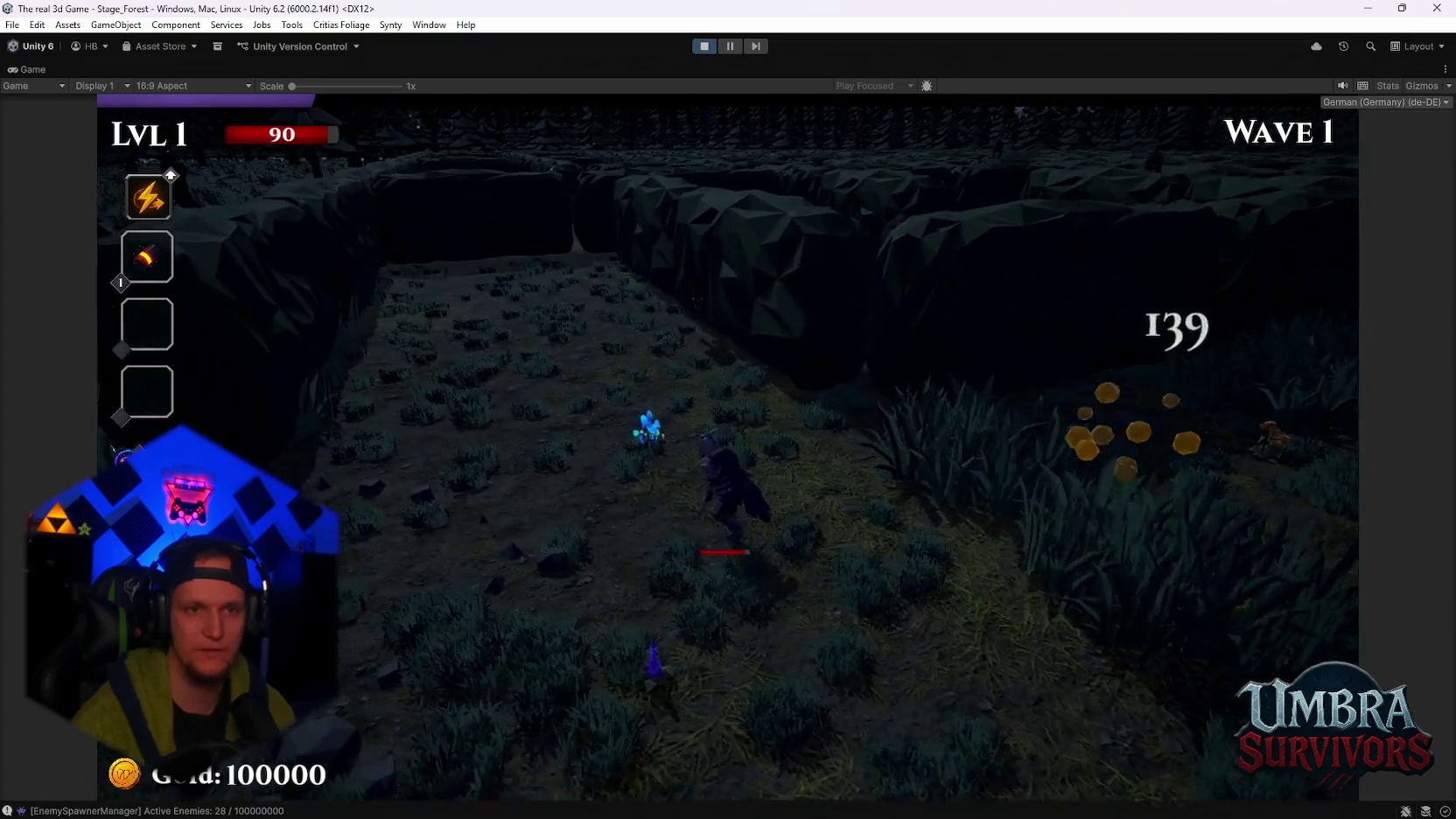
{"action": "key", "text": "a"}
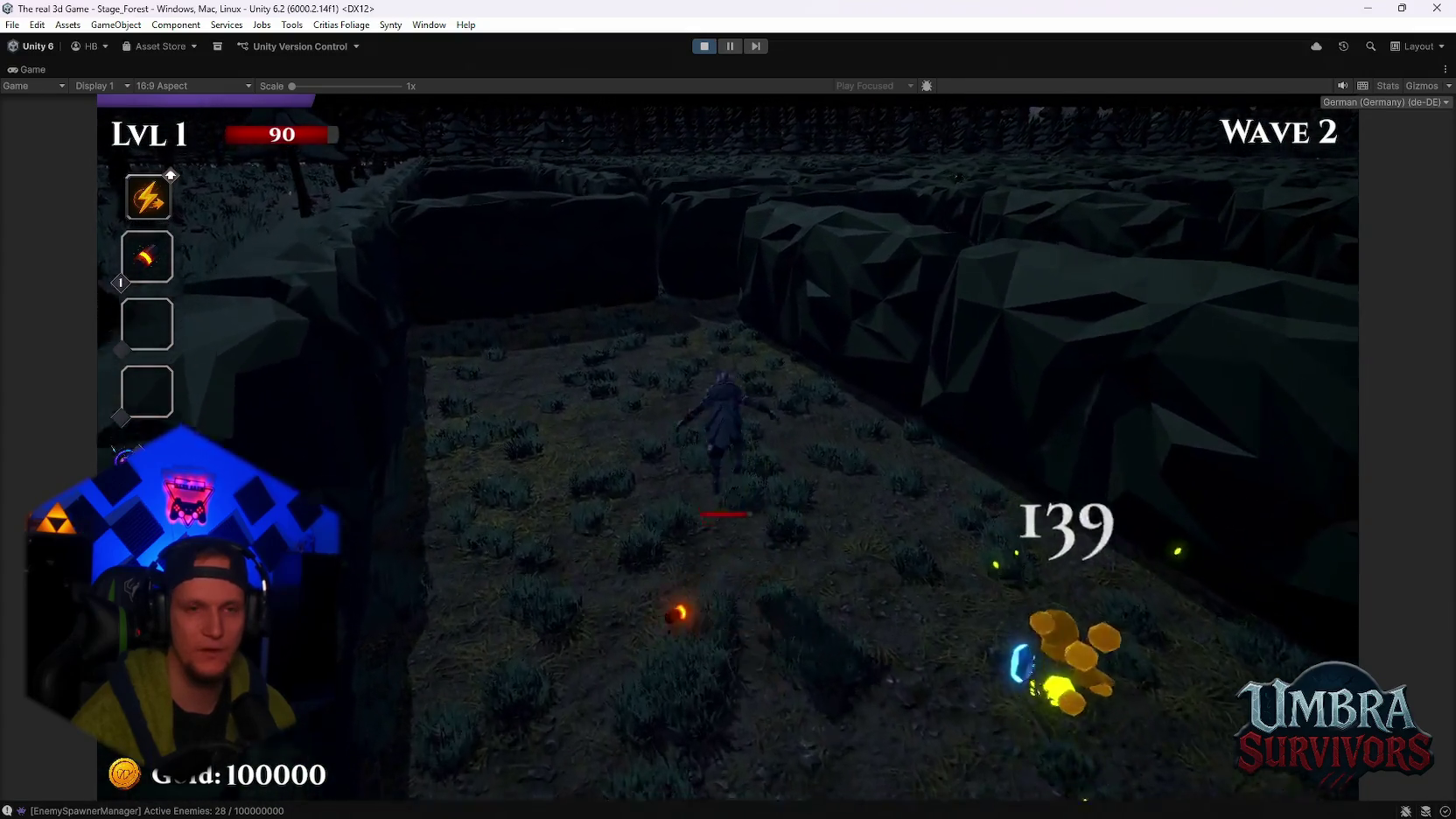
{"action": "key", "text": "w"}
{"action": "key", "text": "w"}
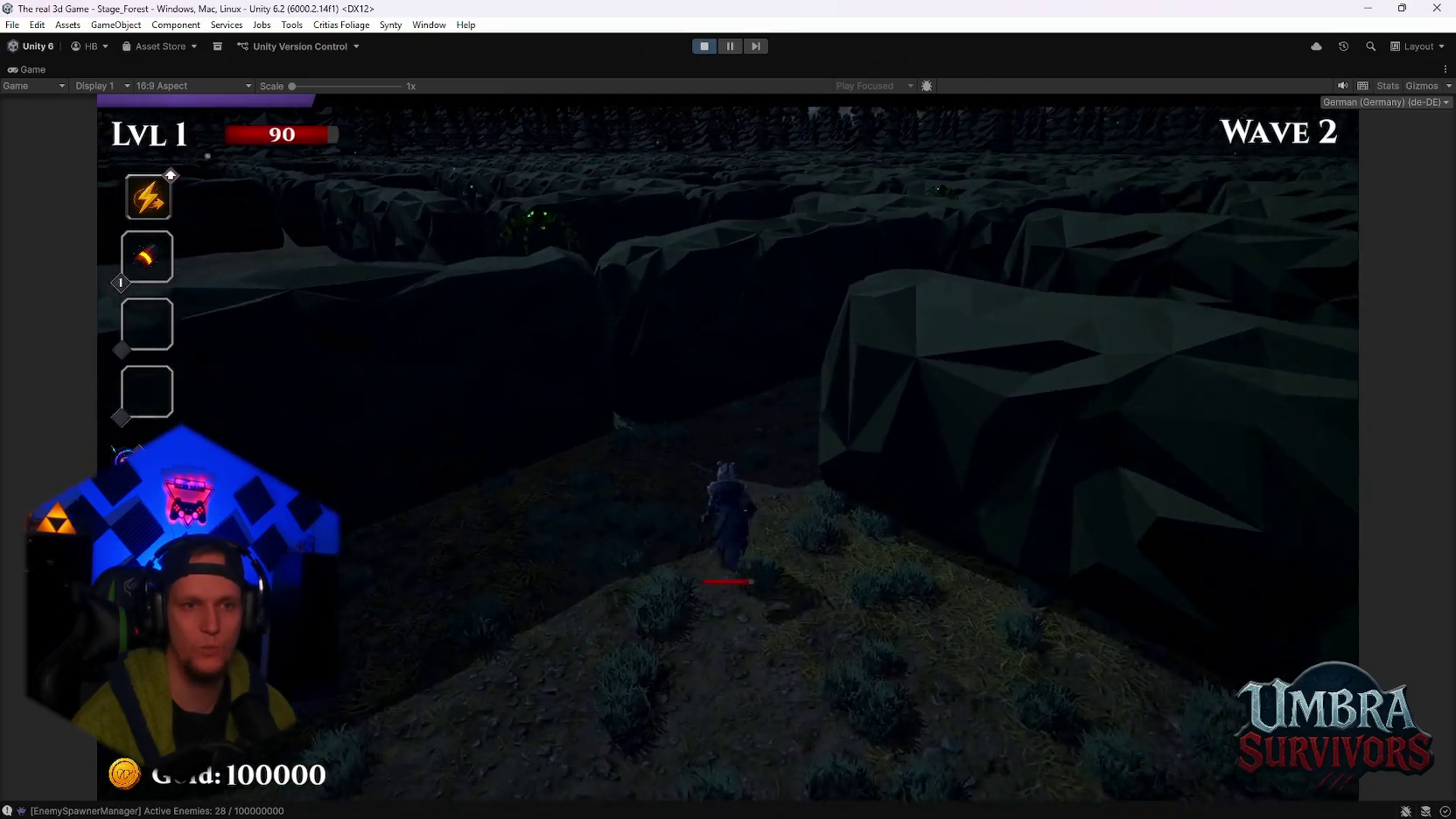
{"action": "key", "text": "w"}
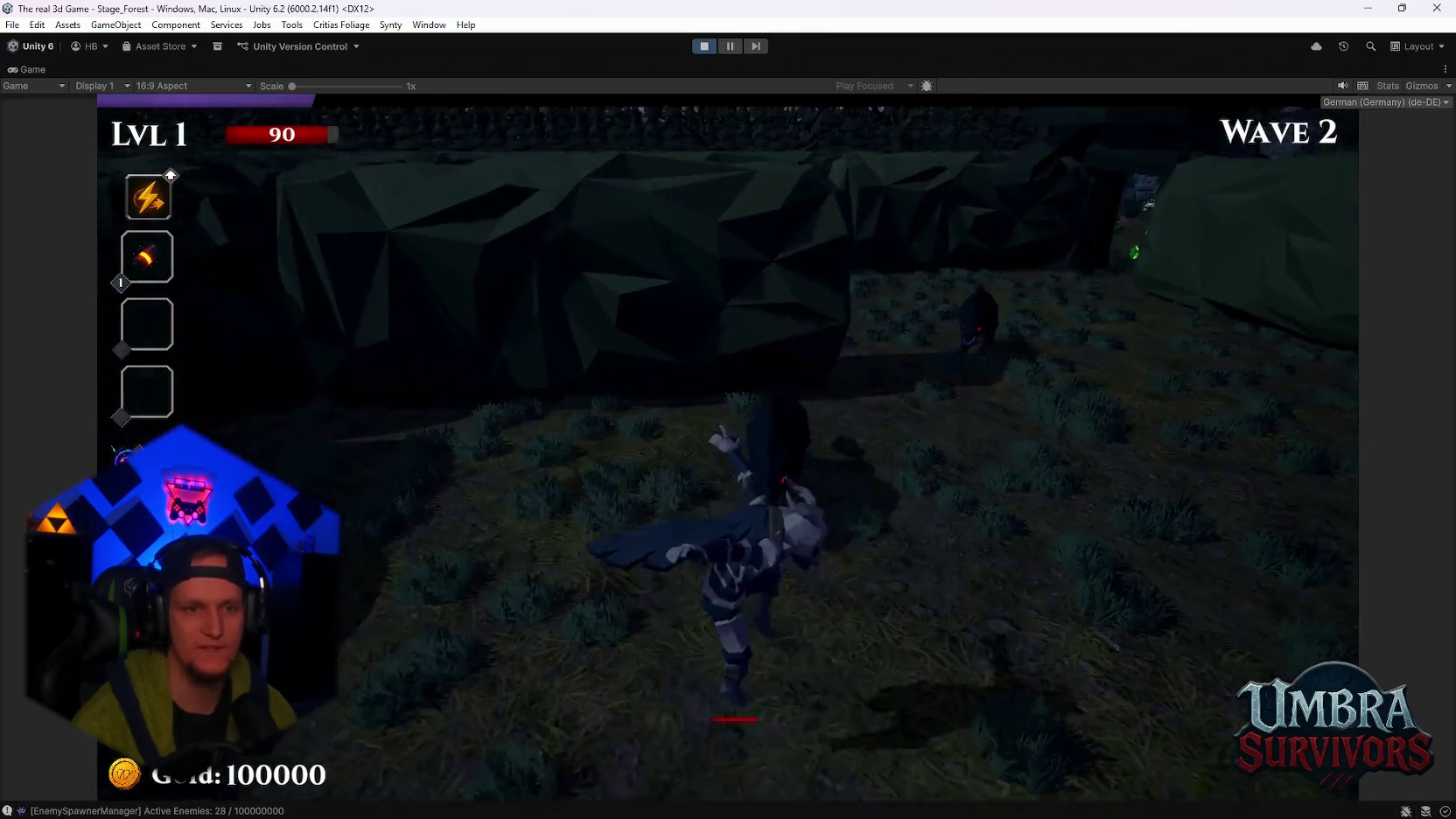
Keep running through the maze corridors past wolves and spiders to a chest
{"action": "key", "text": "w"}
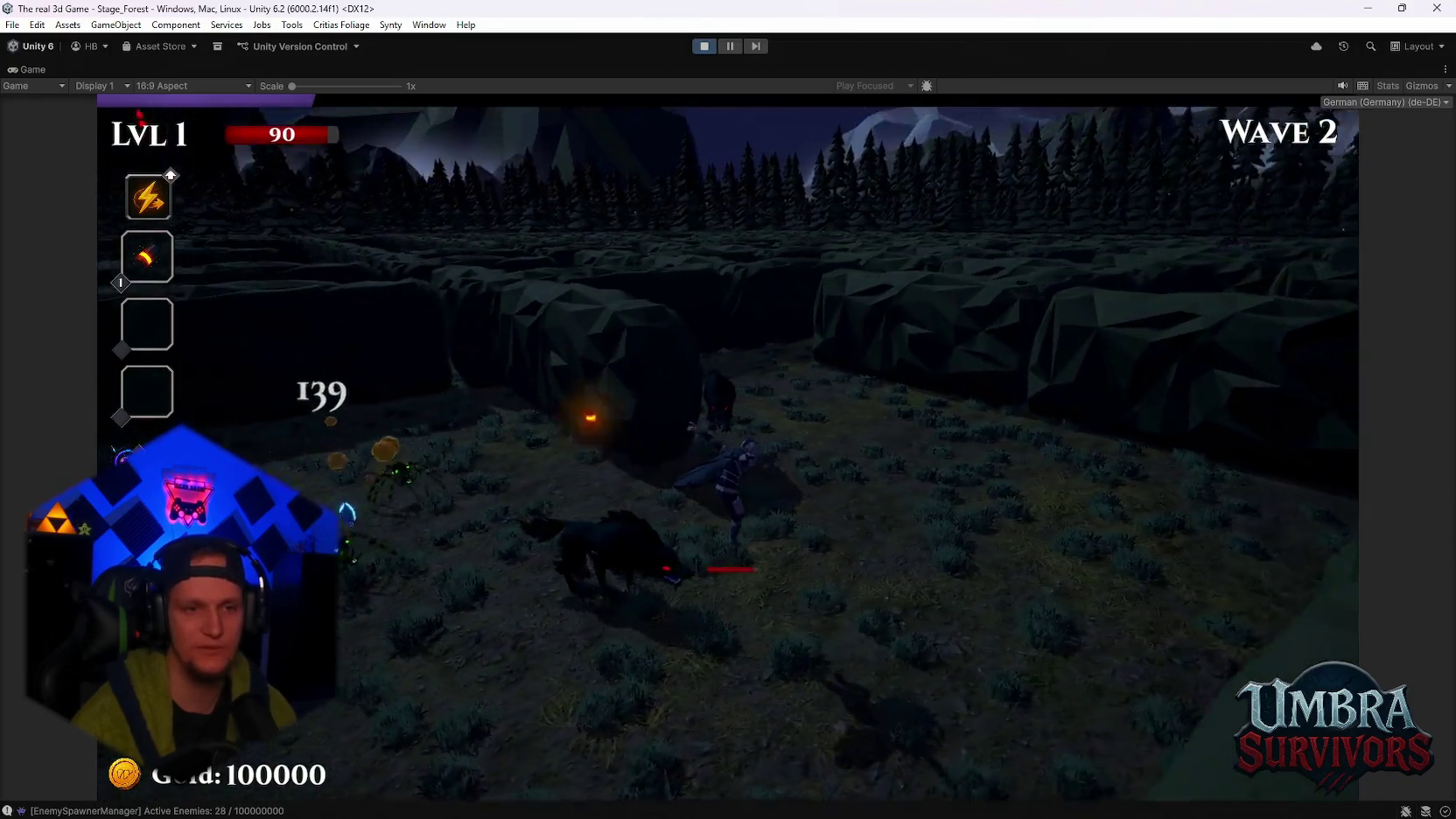
{"action": "key", "text": "w"}
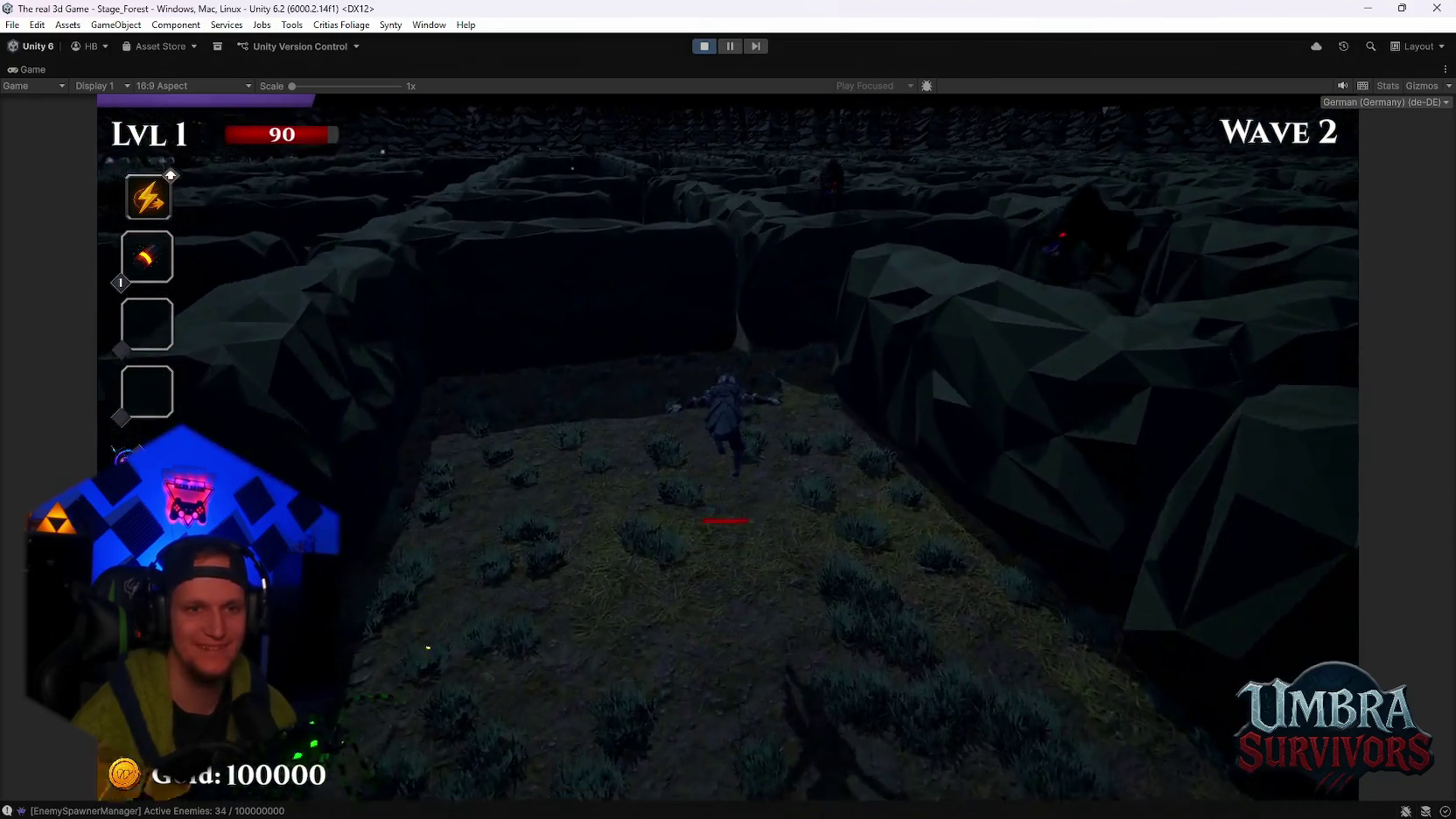
{"action": "key", "text": "w"}
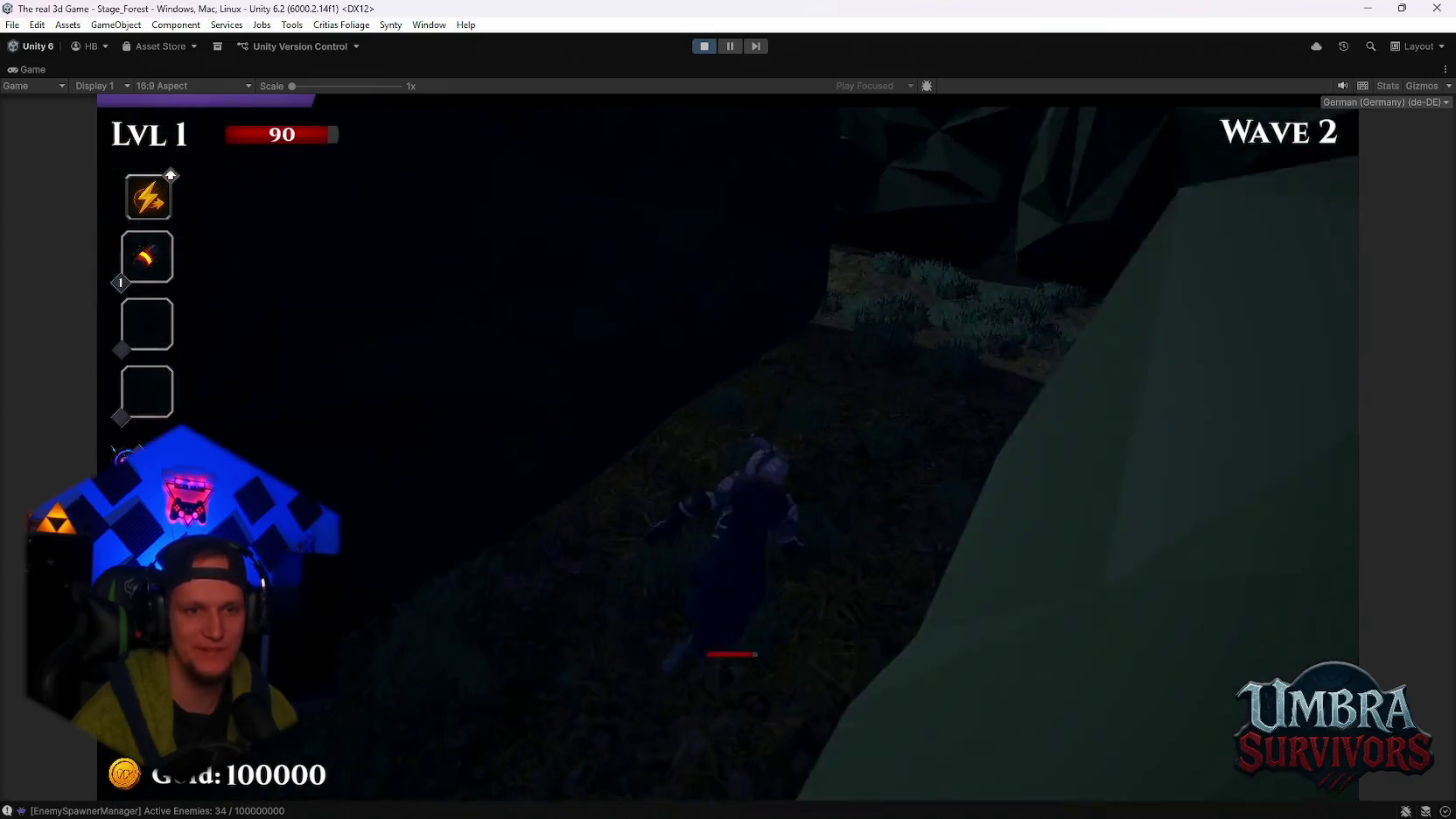
{"action": "key", "text": "w"}
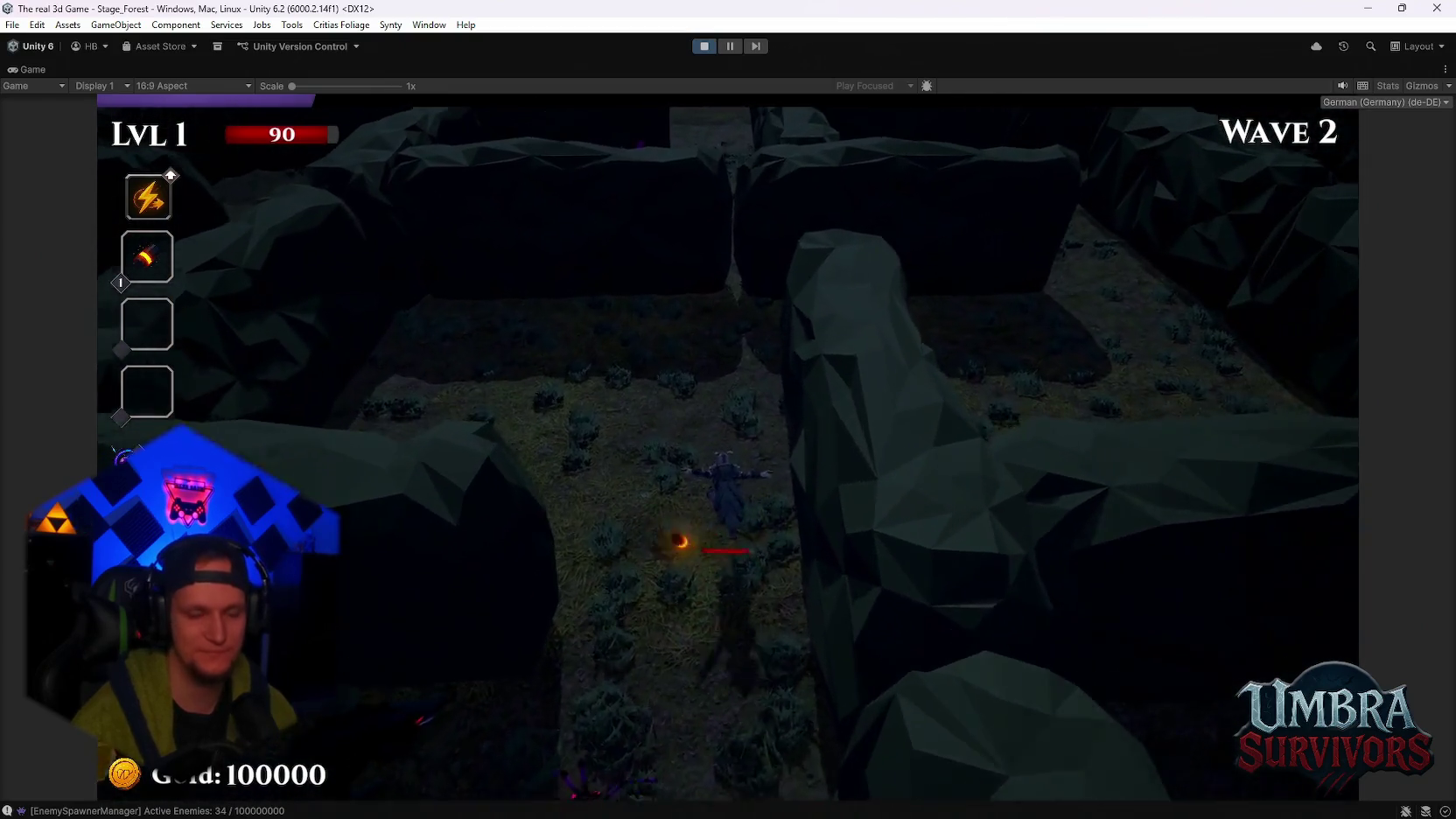
{"action": "key", "text": "w"}
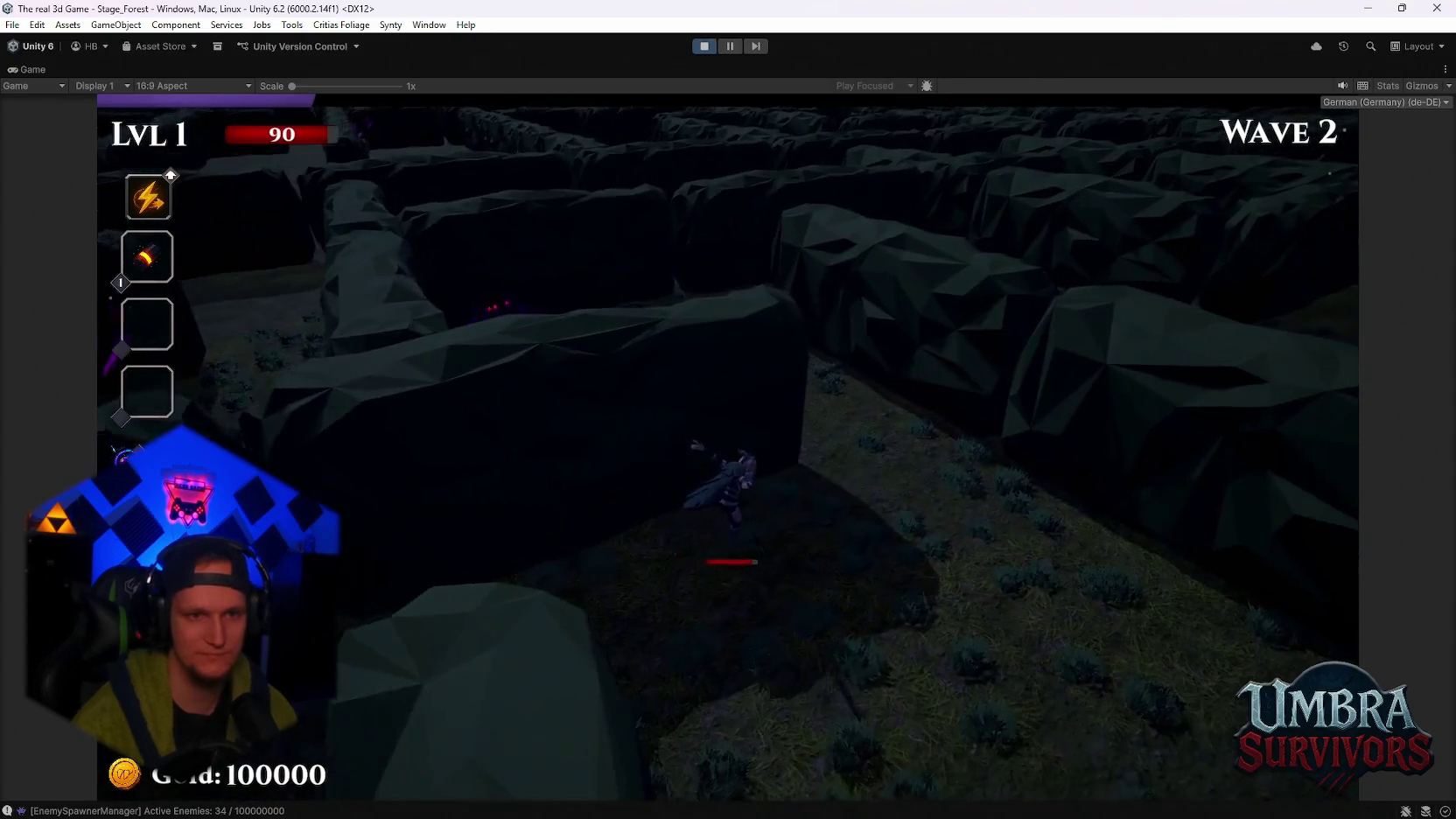
{"action": "key", "text": "w"}
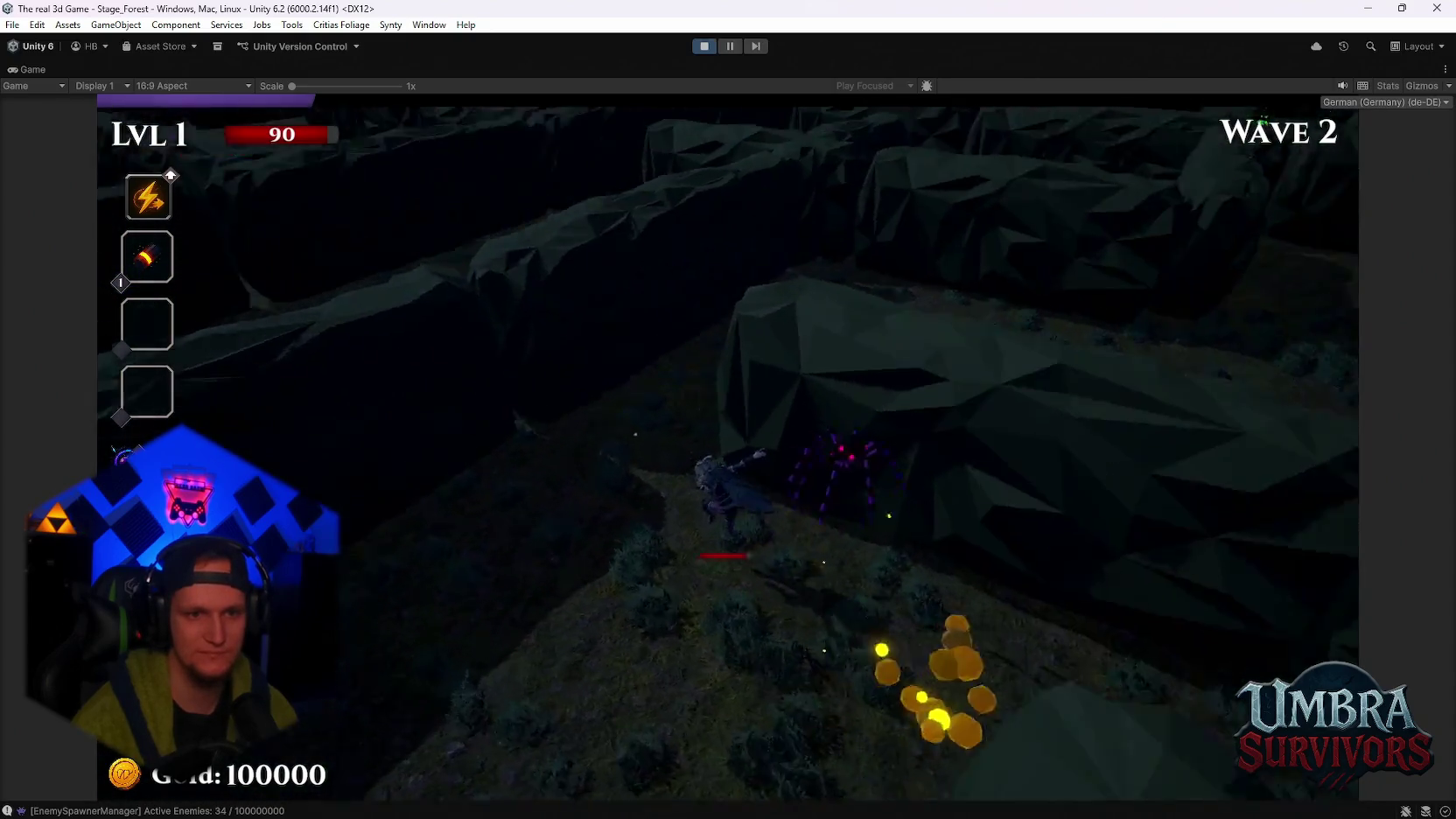
{"action": "key", "text": "w"}
{"action": "key", "text": "w"}
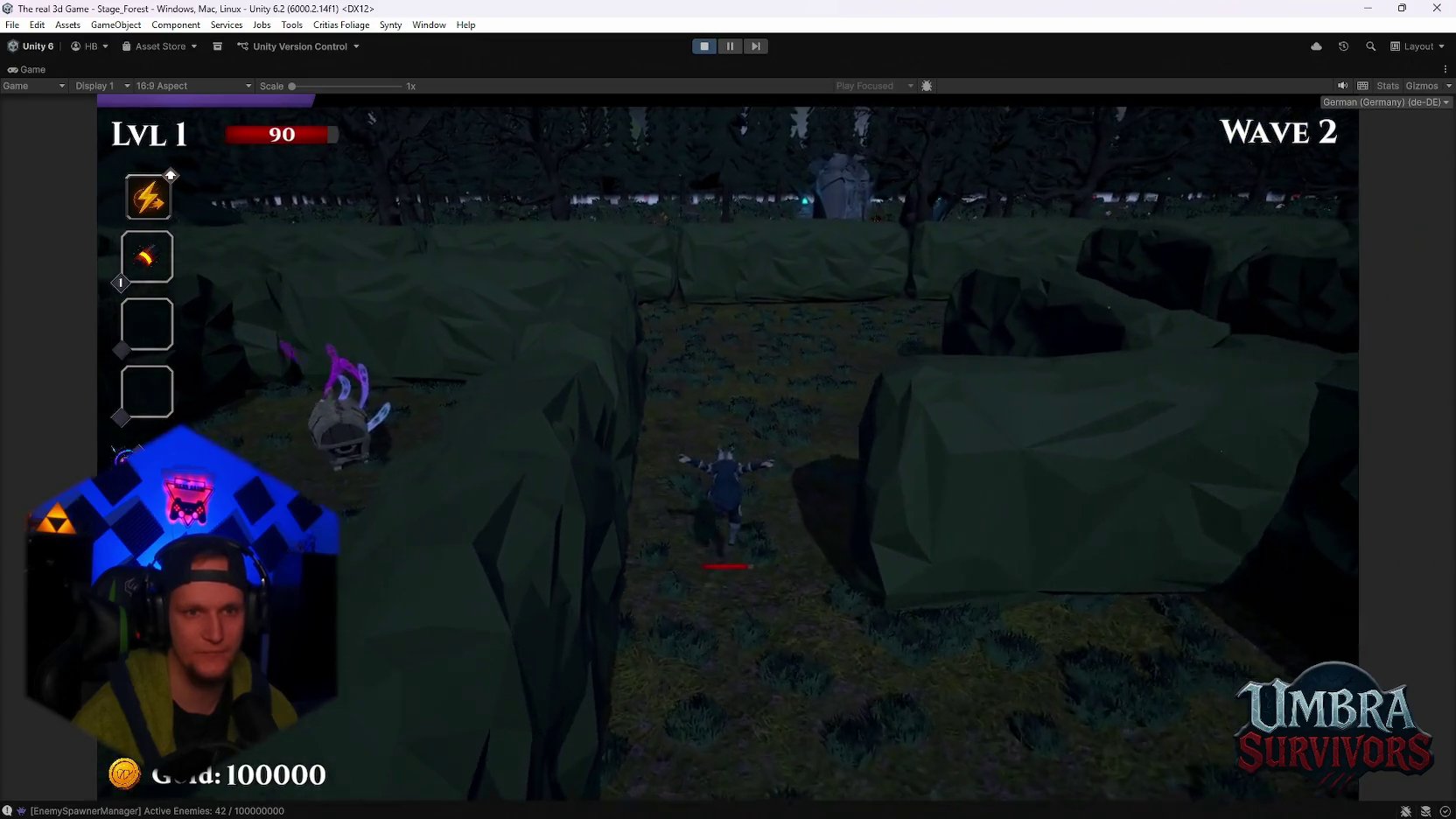
{"action": "key", "text": "w"}
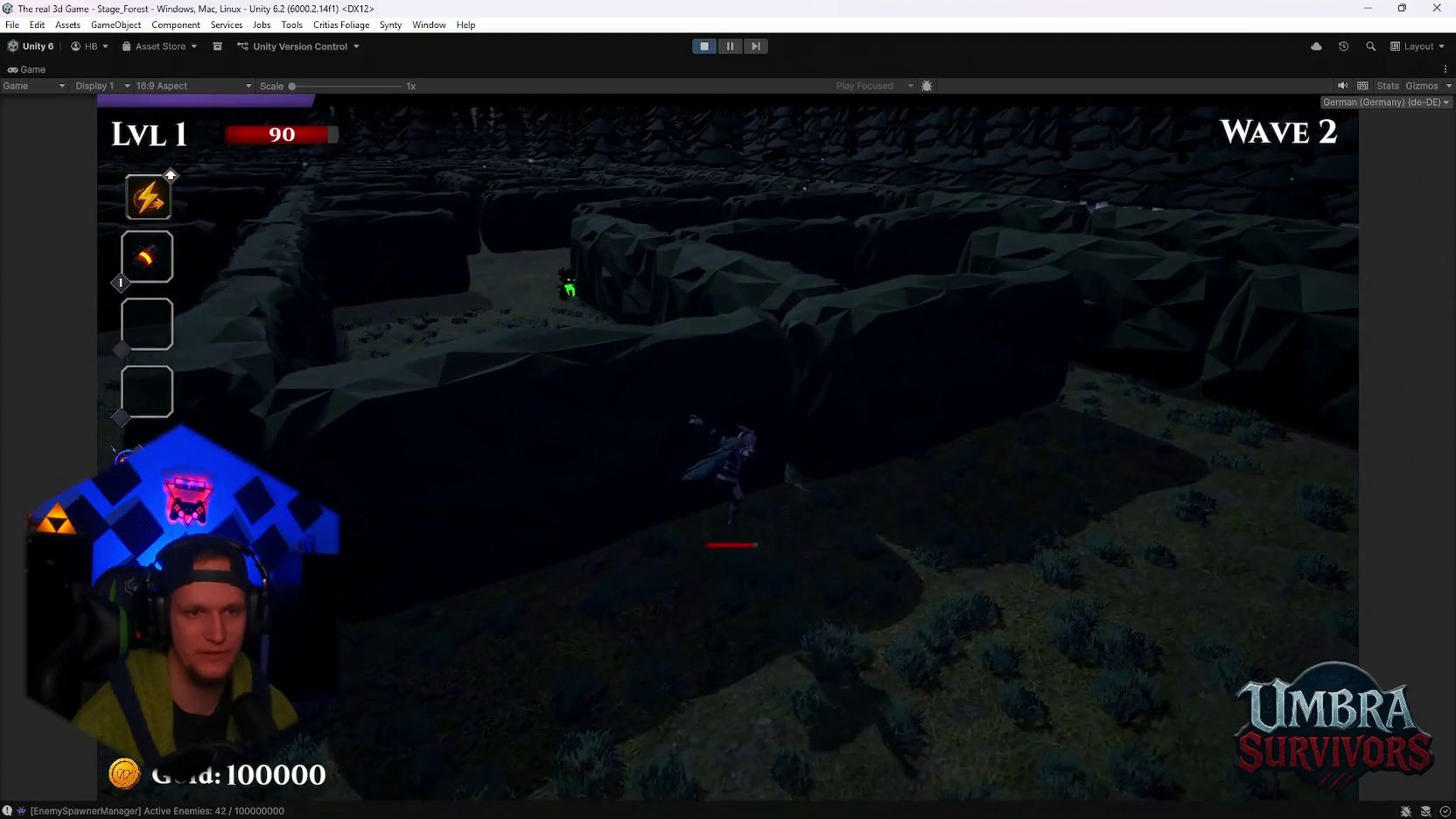
{"action": "key", "text": "w"}
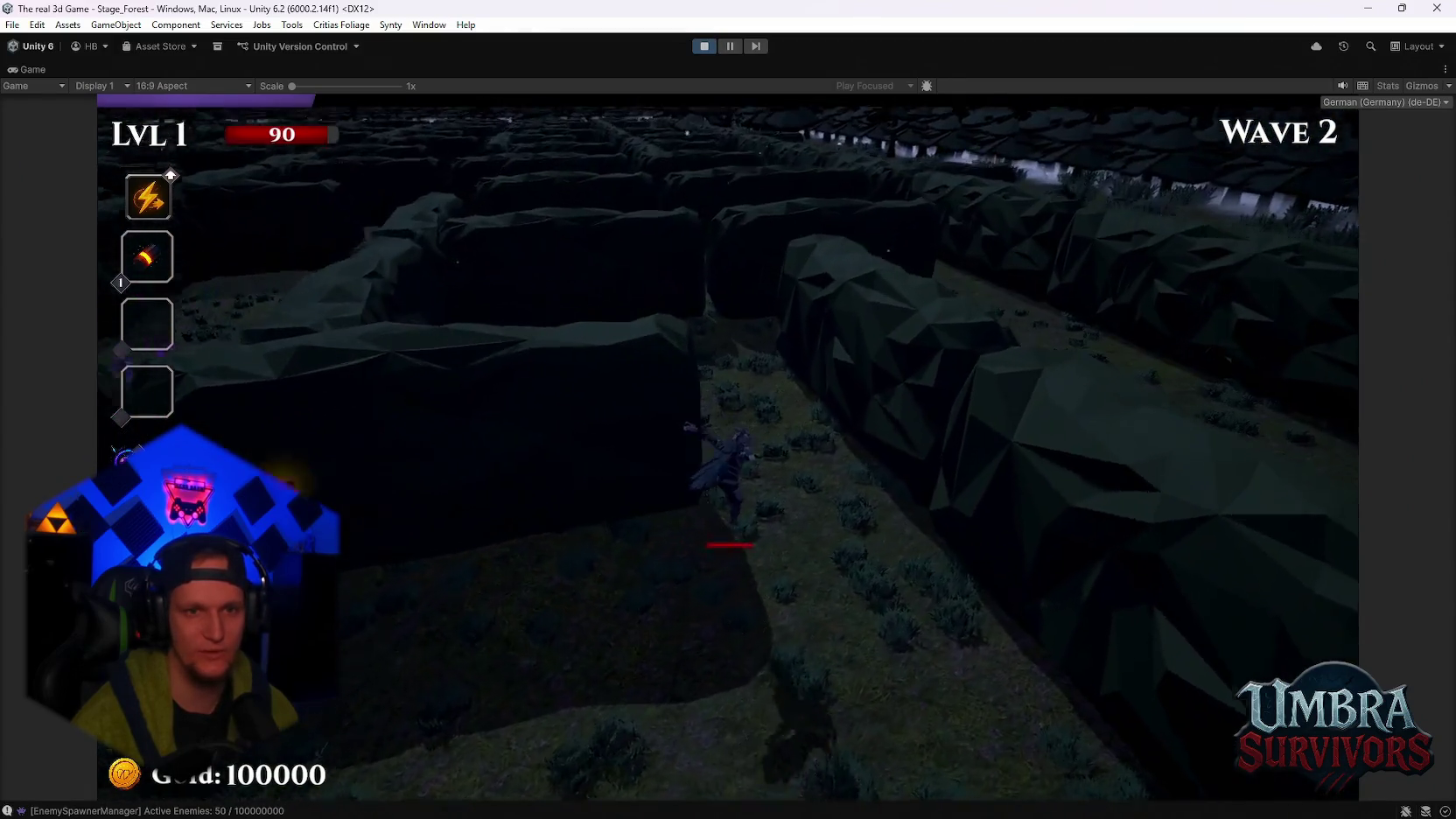
{"action": "key", "text": "w"}
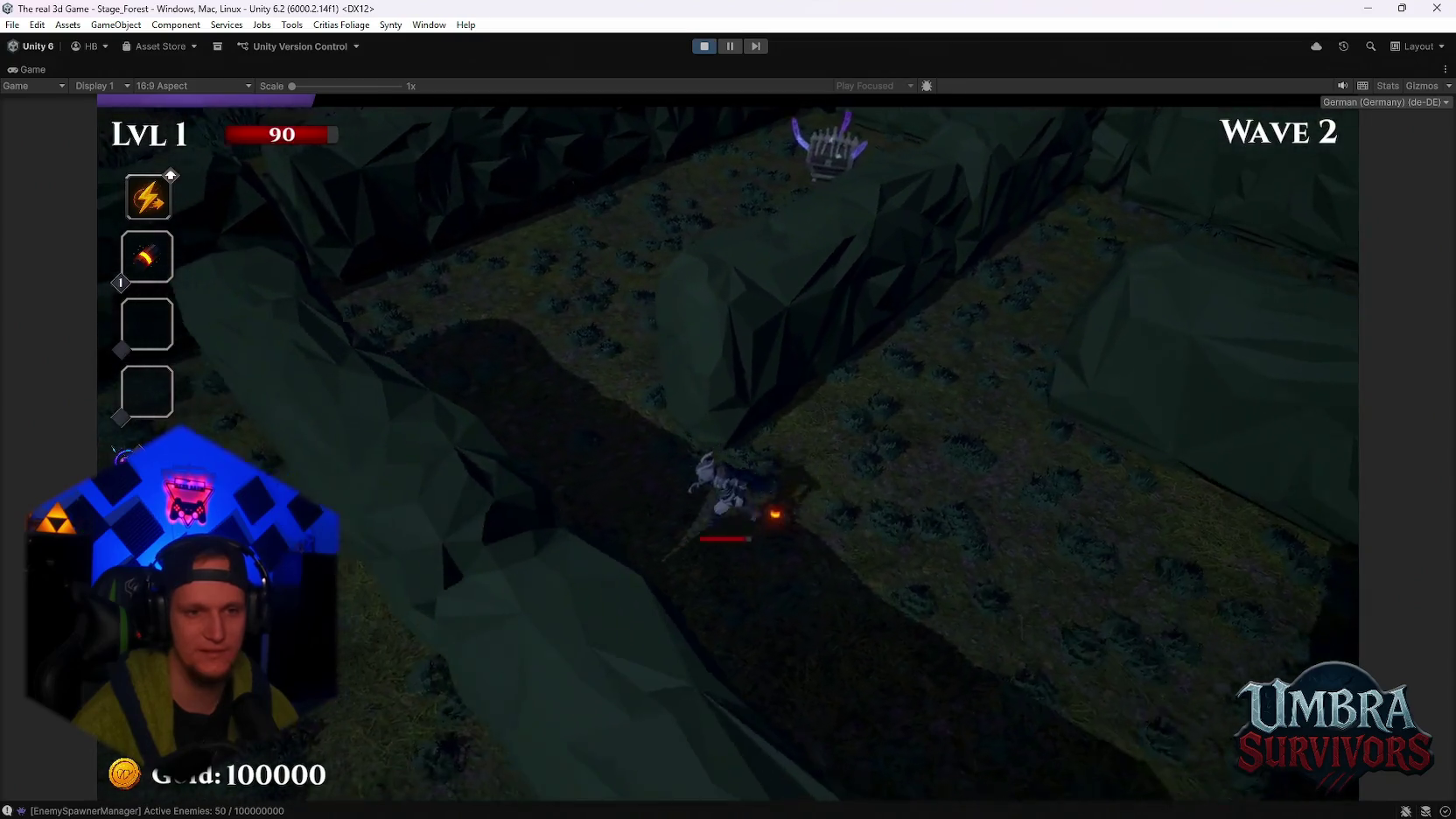
{"action": "key", "text": "w"}
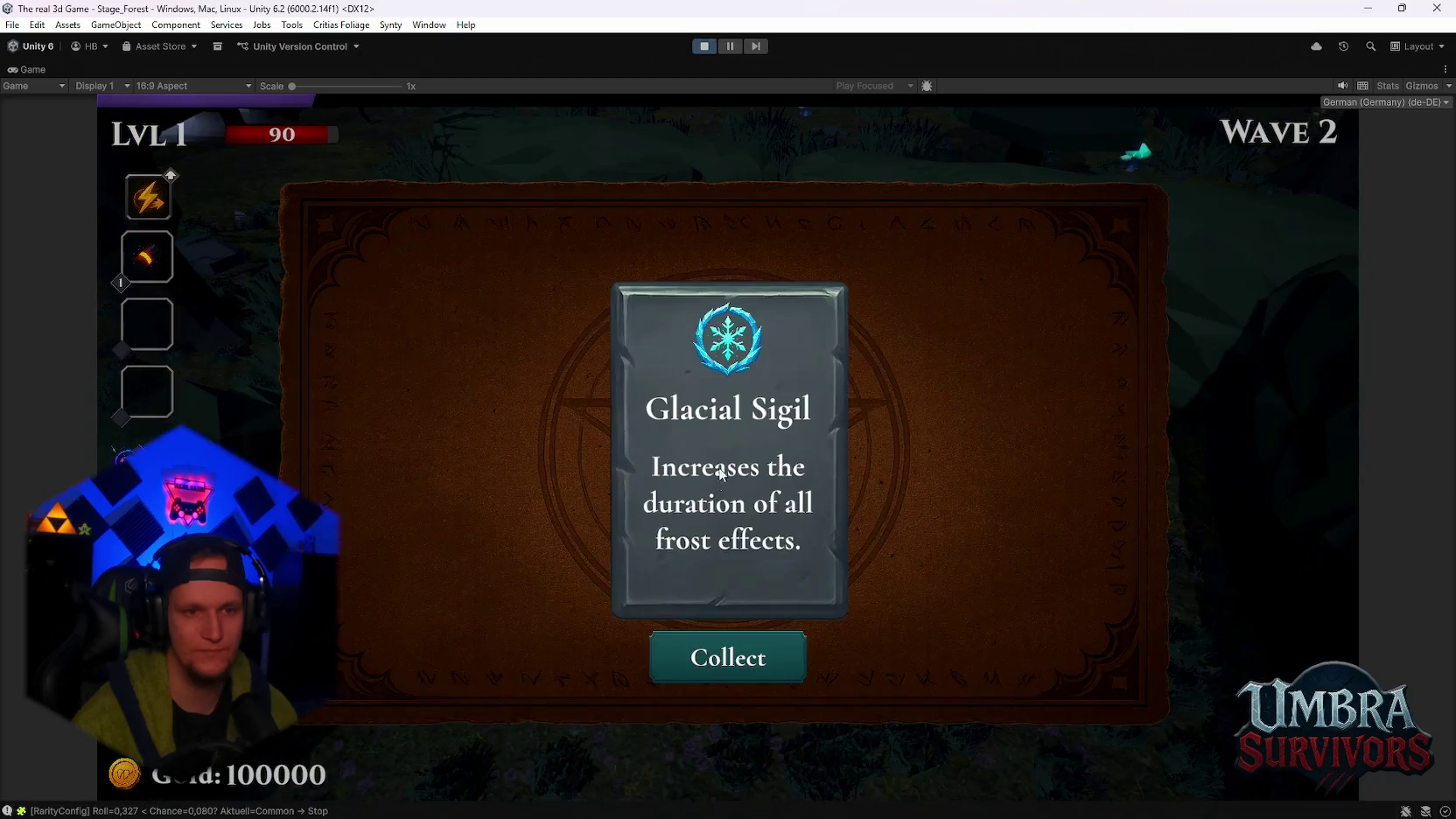
Collect the Glacial Sigil reward and fight through to the next chest
{"action": "key", "text": "Return"}
{"action": "key", "text": "w"}
{"action": "key", "text": "w"}
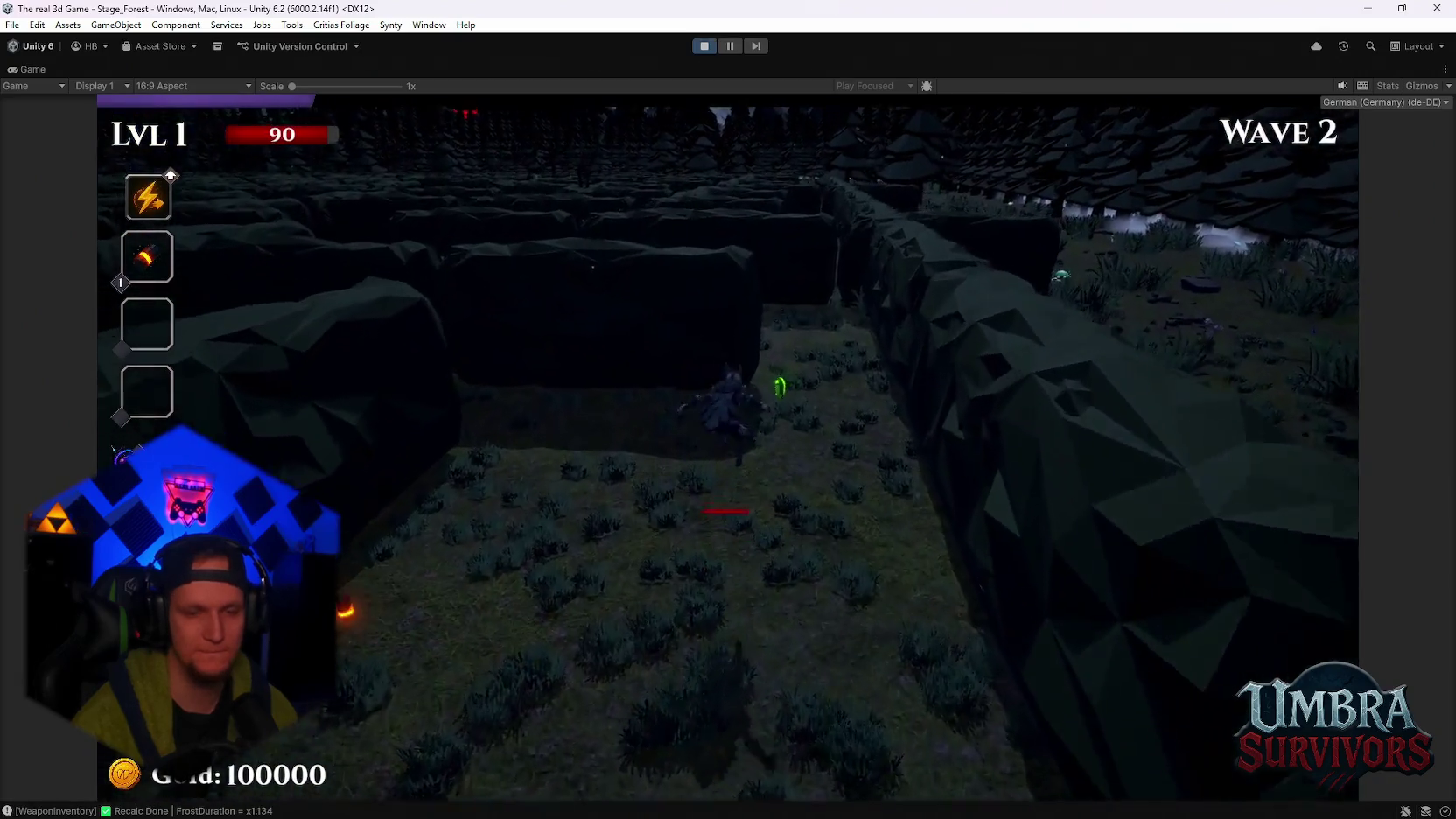
{"action": "key", "text": "w"}
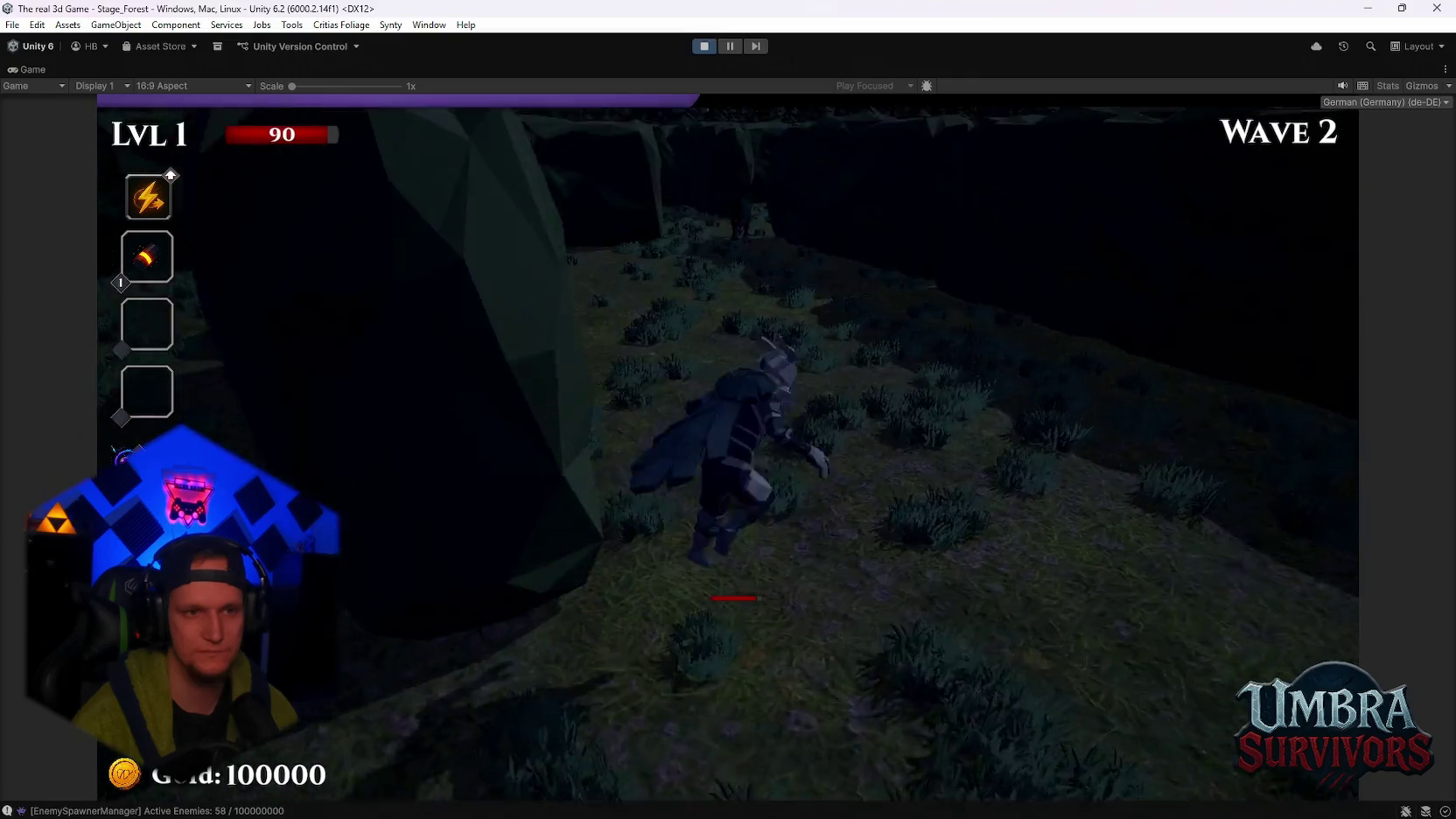
{"action": "key", "text": "w"}
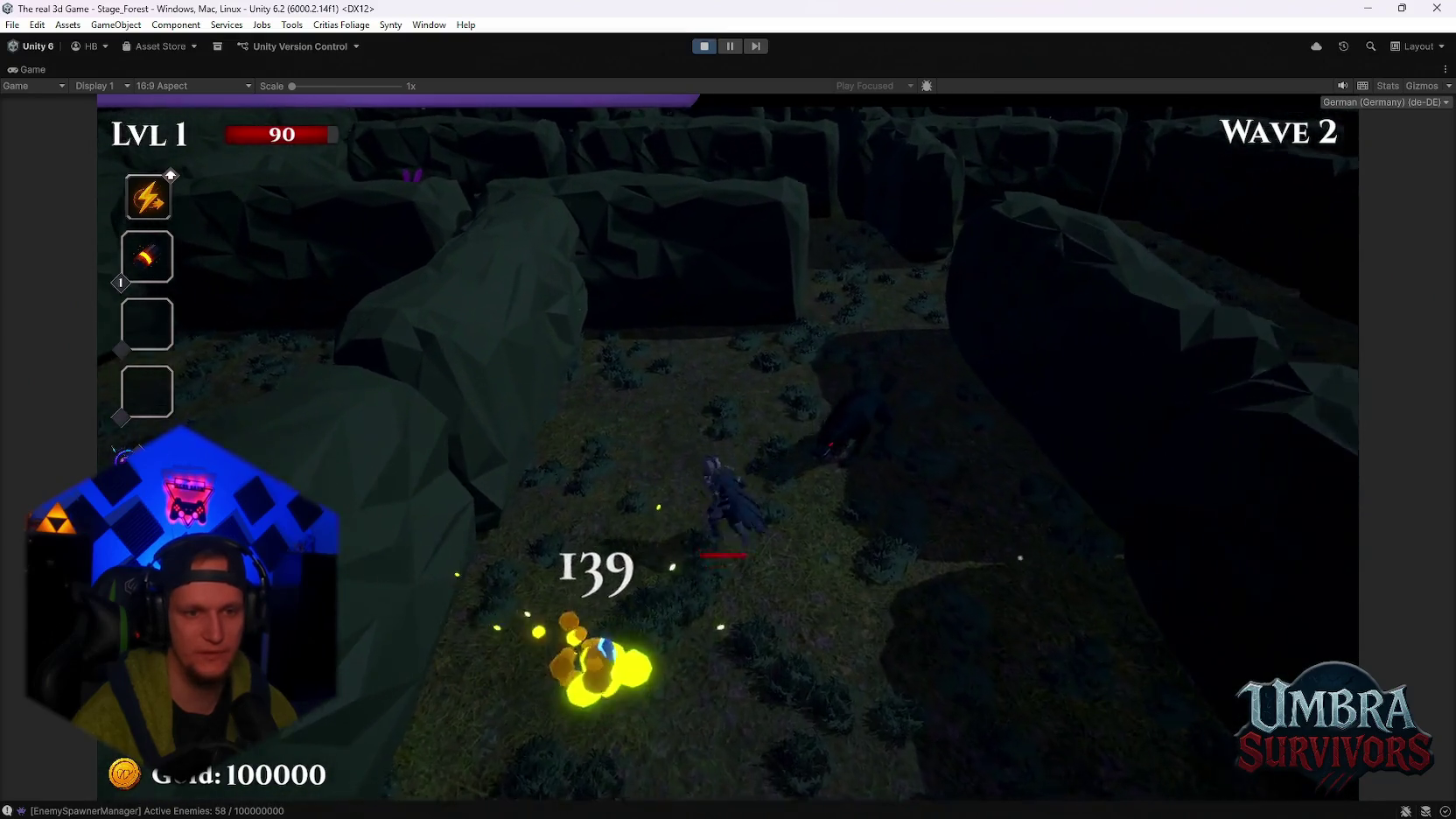
{"action": "key", "text": "w"}
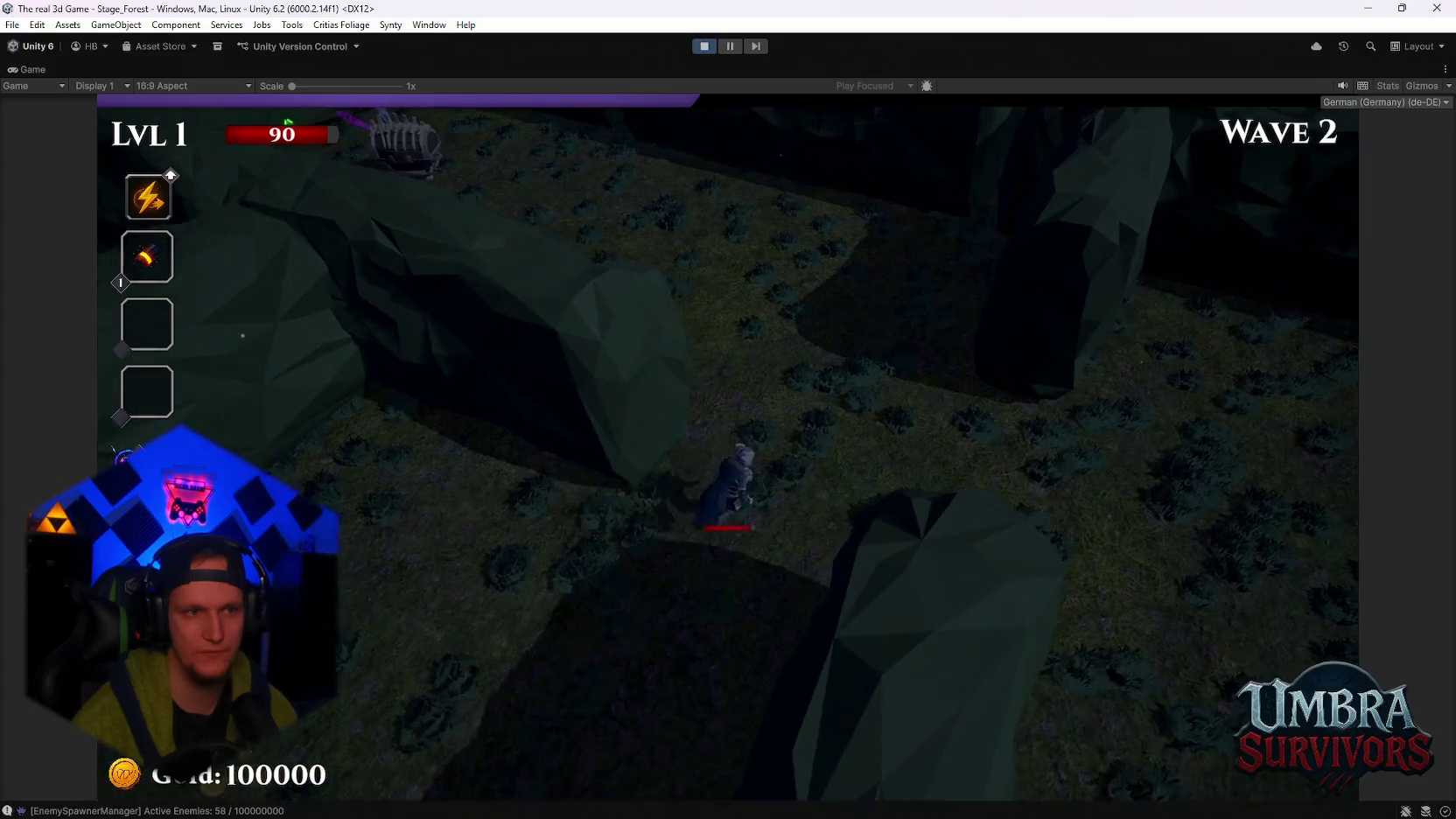
{"action": "key", "text": "w"}
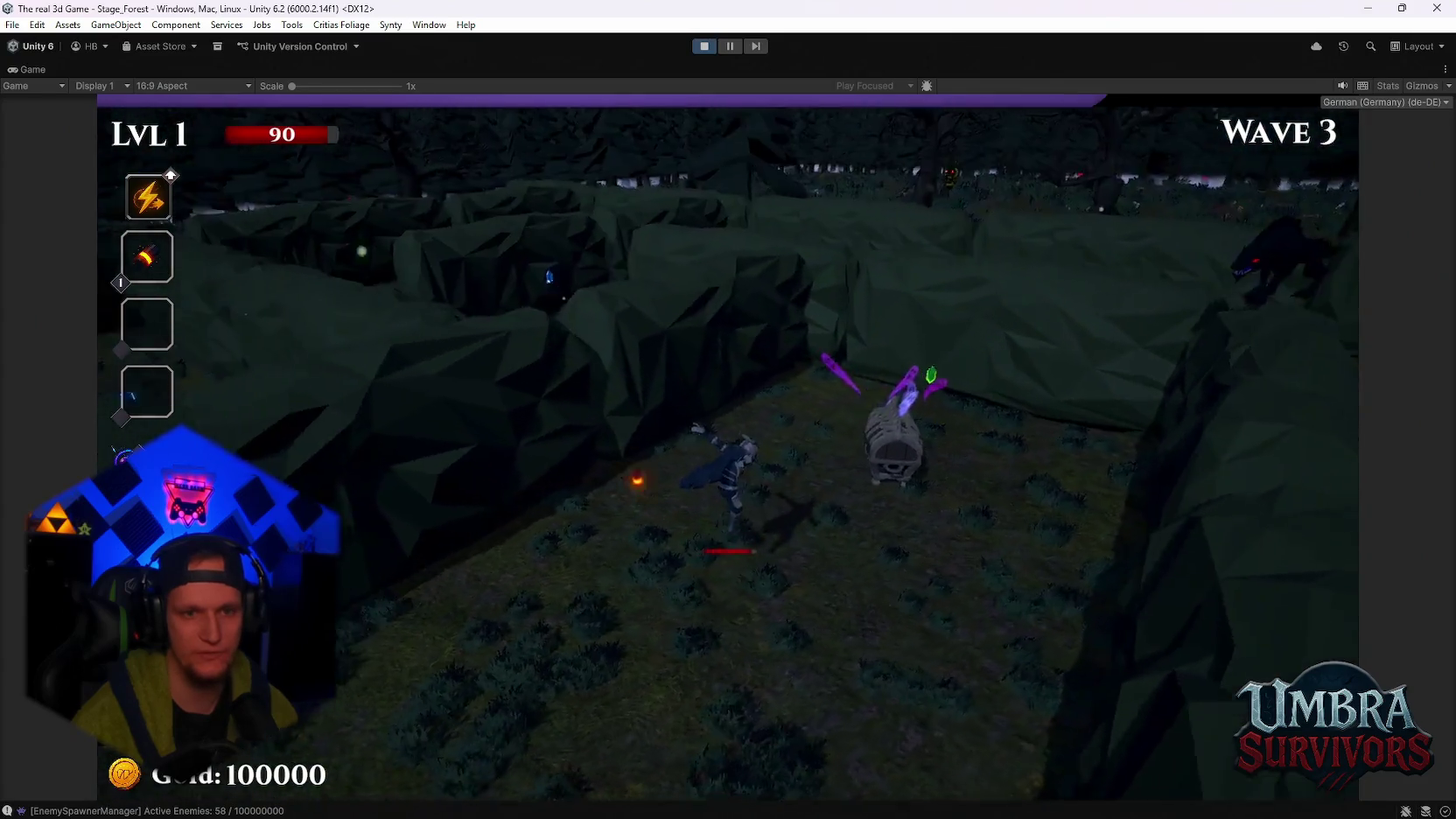
{"action": "key", "text": "w"}
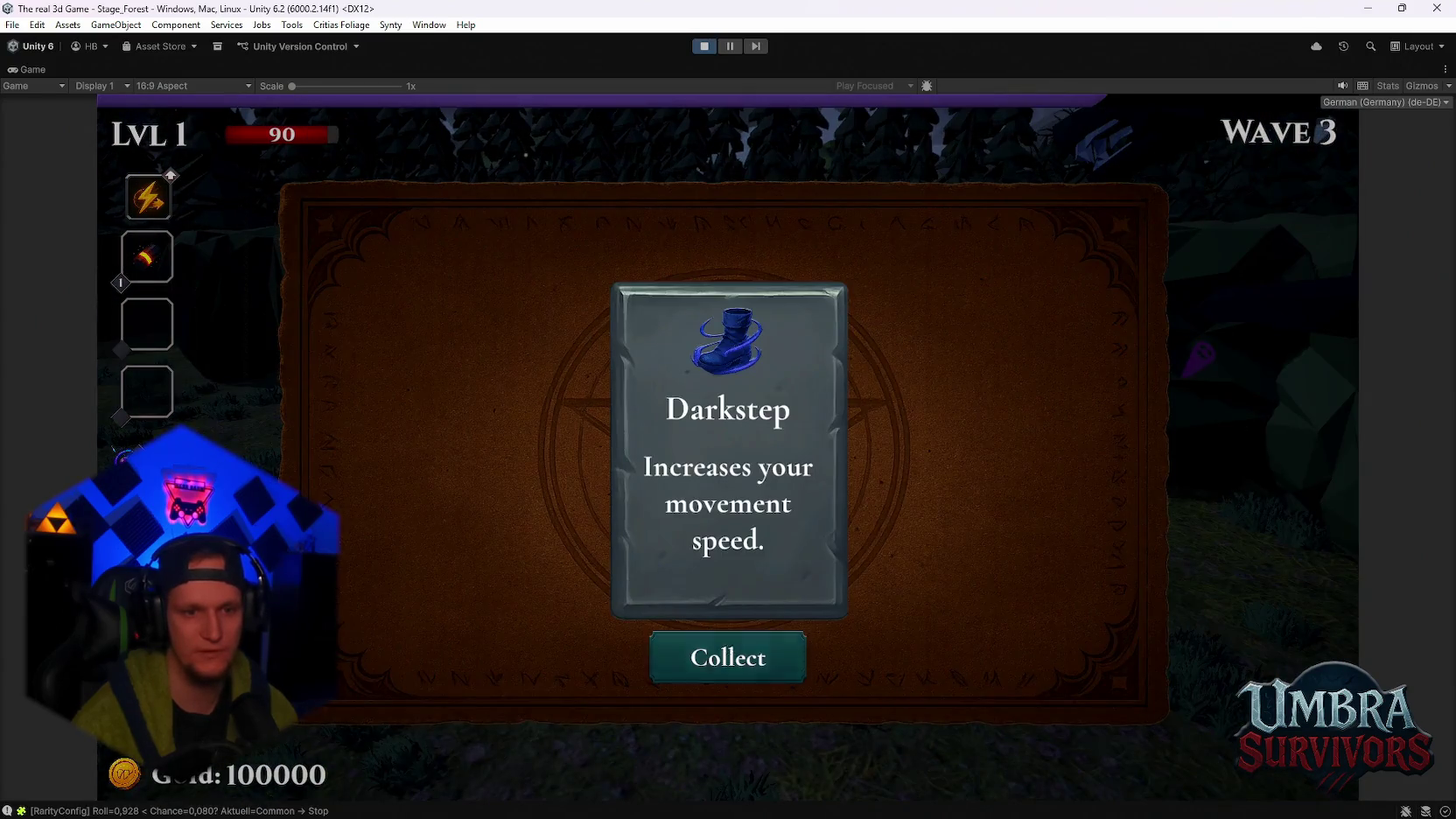
Collect the Darkstep reward and keep moving through the maze past the bee and wolf
{"action": "key", "text": "Return"}
{"action": "key", "text": "w"}
{"action": "key", "text": "w"}
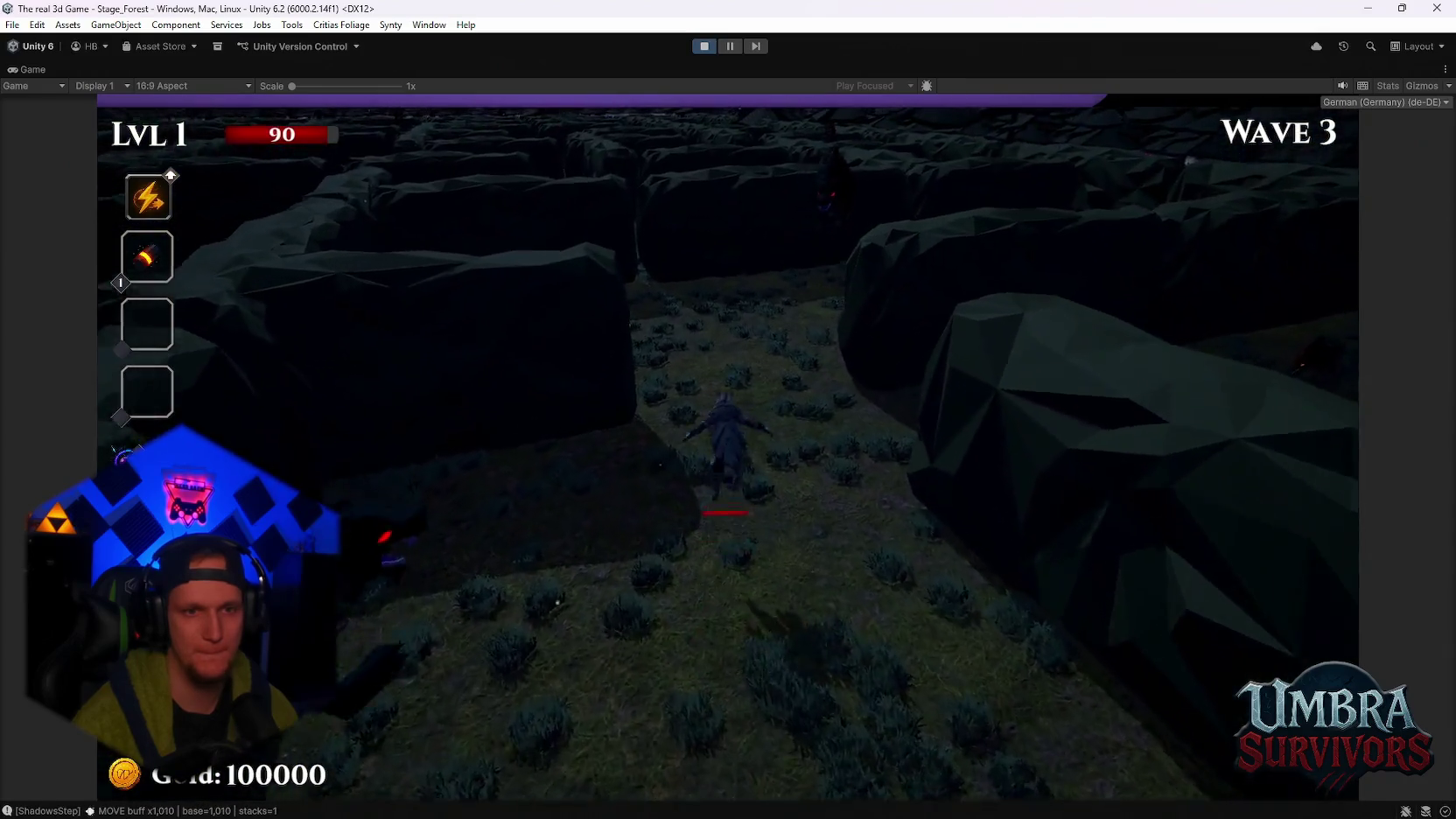
{"action": "key", "text": "w"}
{"action": "key", "text": "w"}
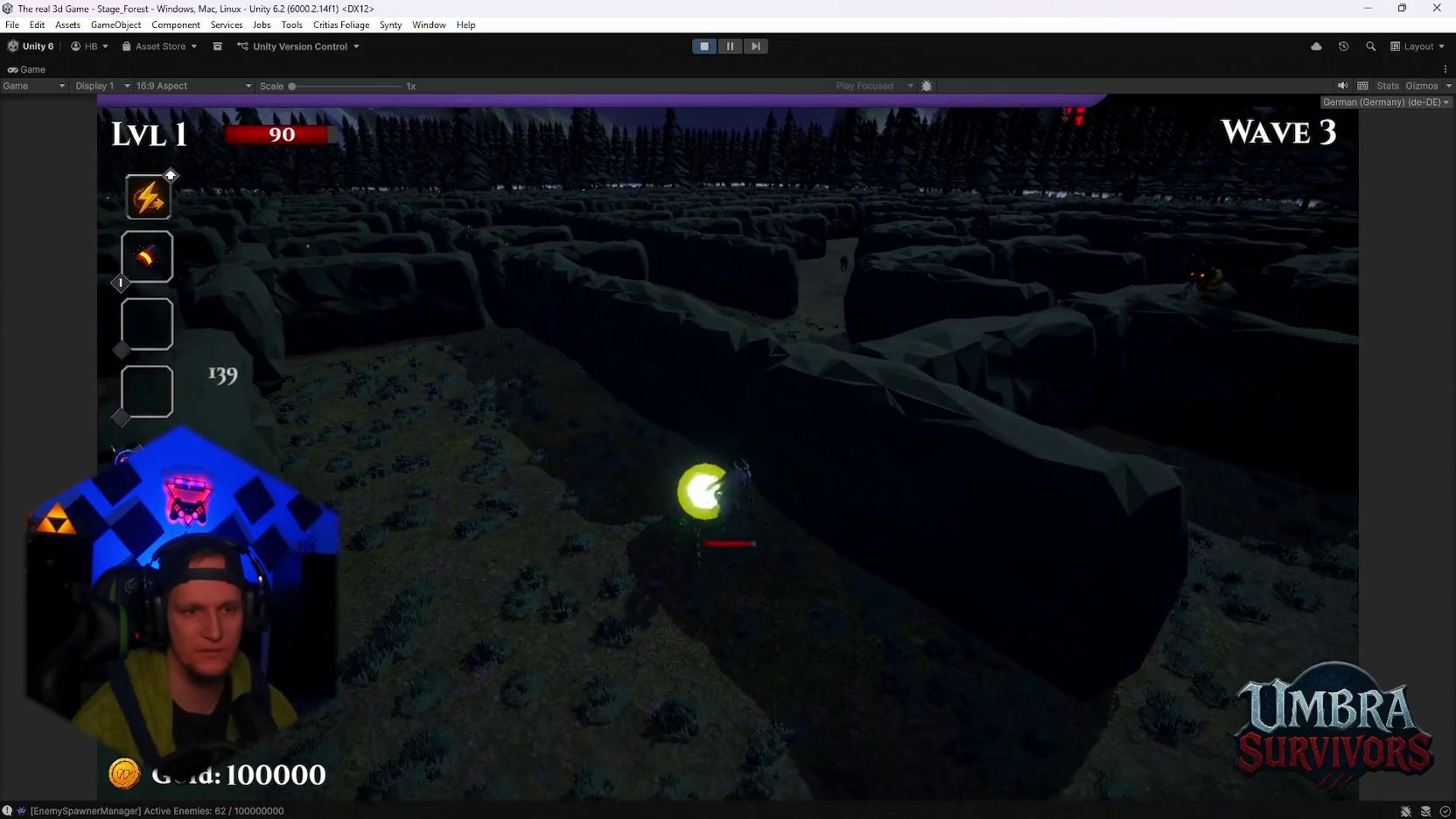
{"action": "key", "text": "w"}
{"action": "key", "text": "w"}
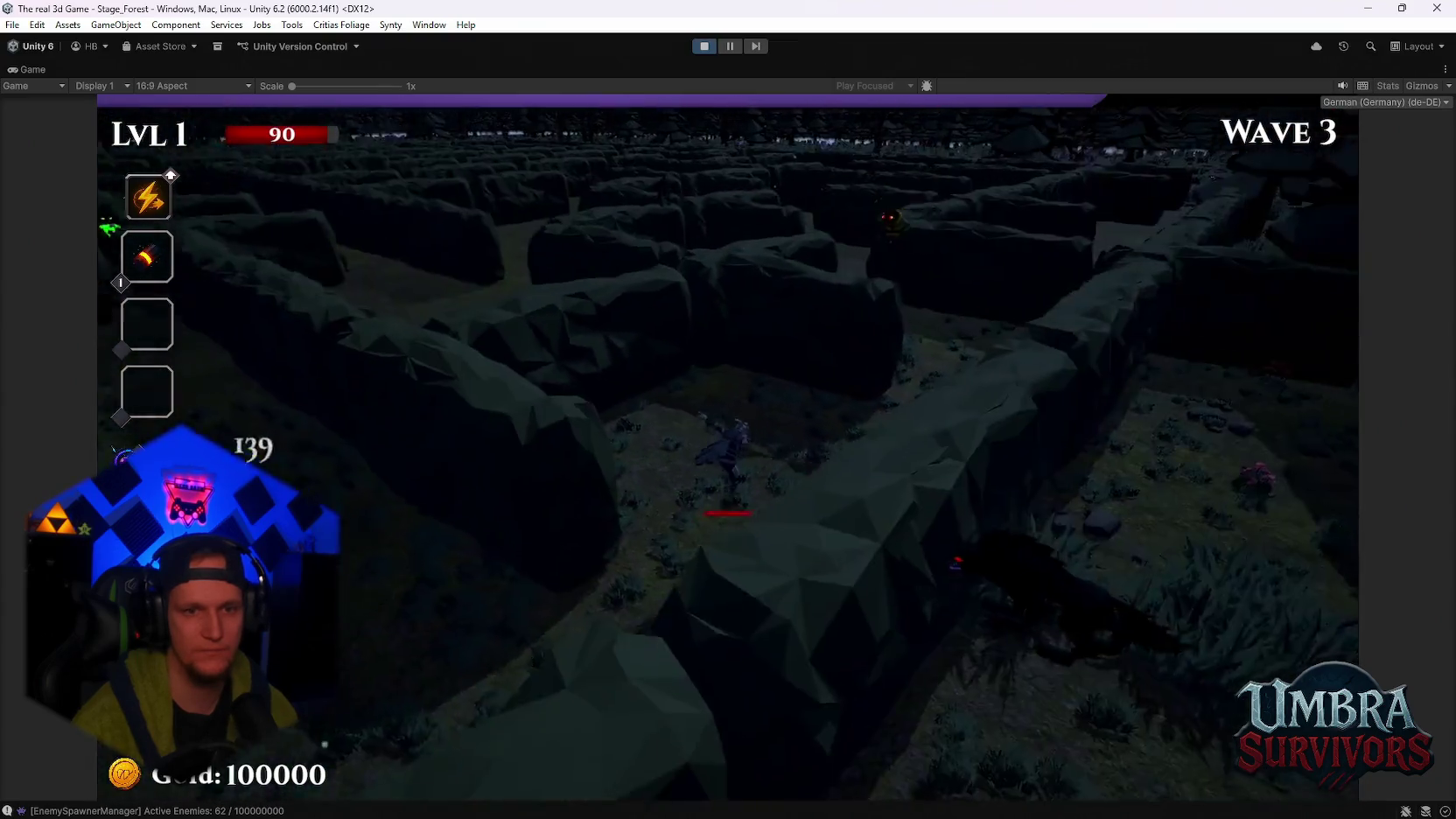
{"action": "key", "text": "w"}
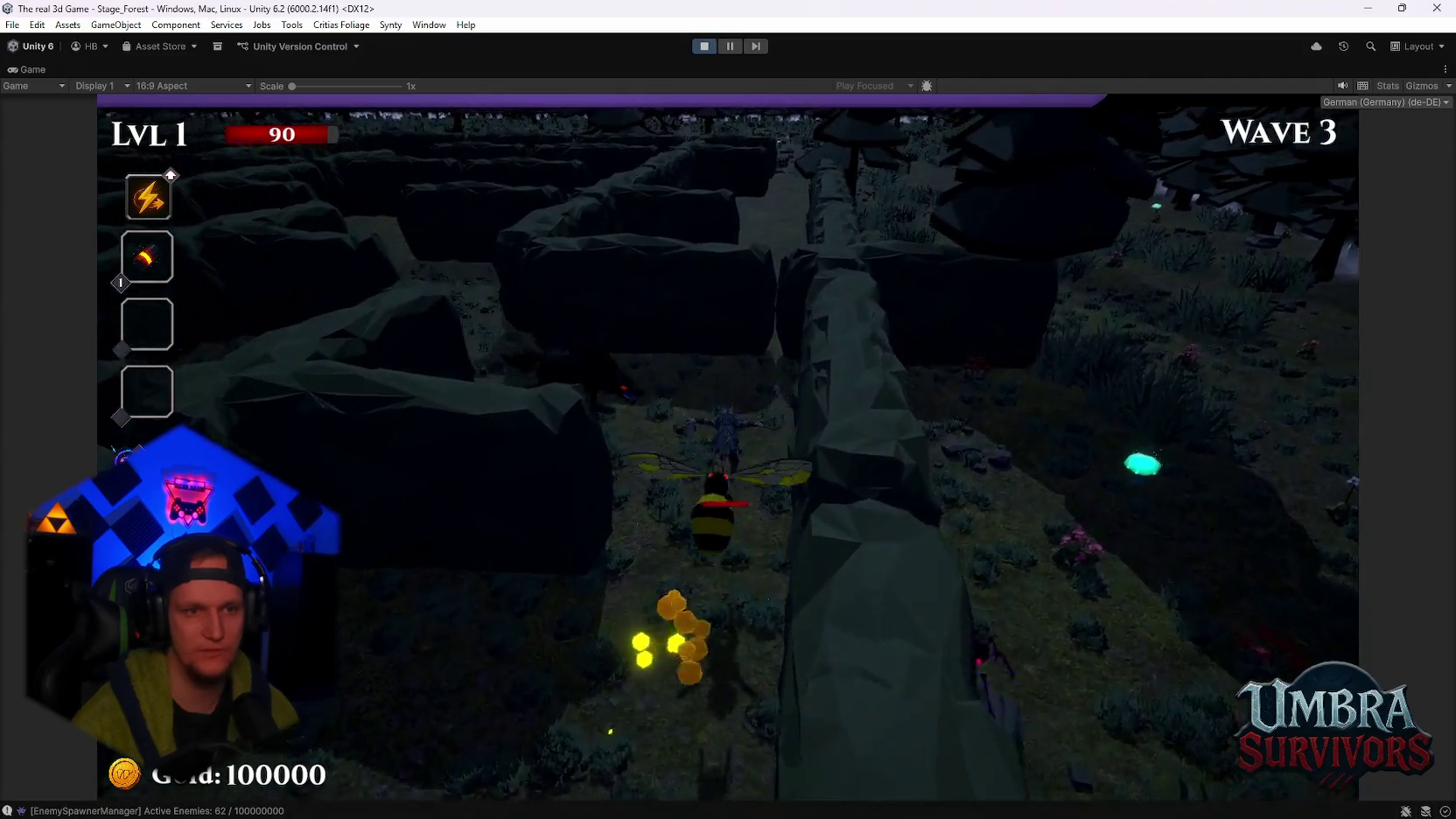
{"action": "key", "text": "w"}
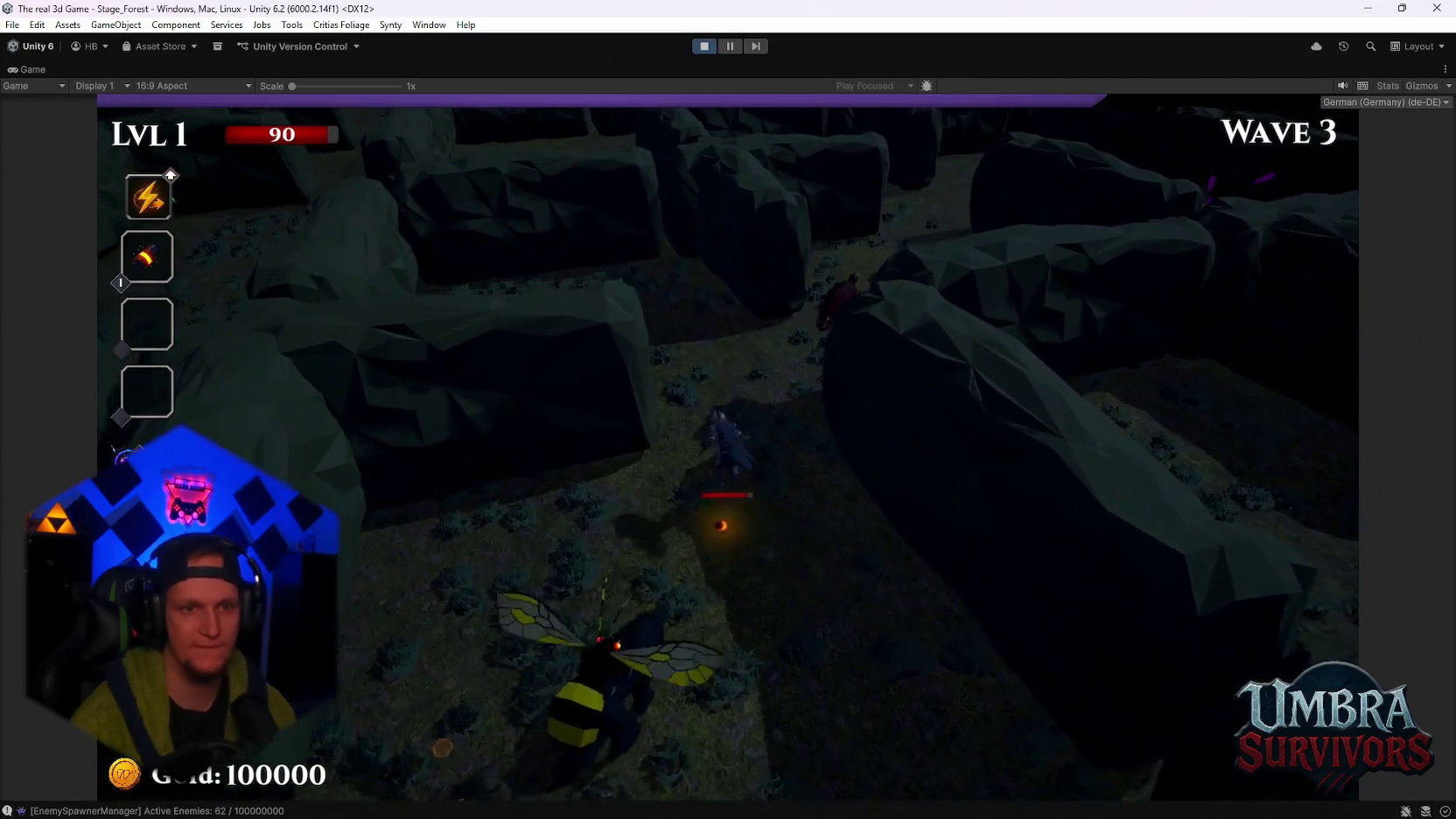
{"action": "key", "text": "w"}
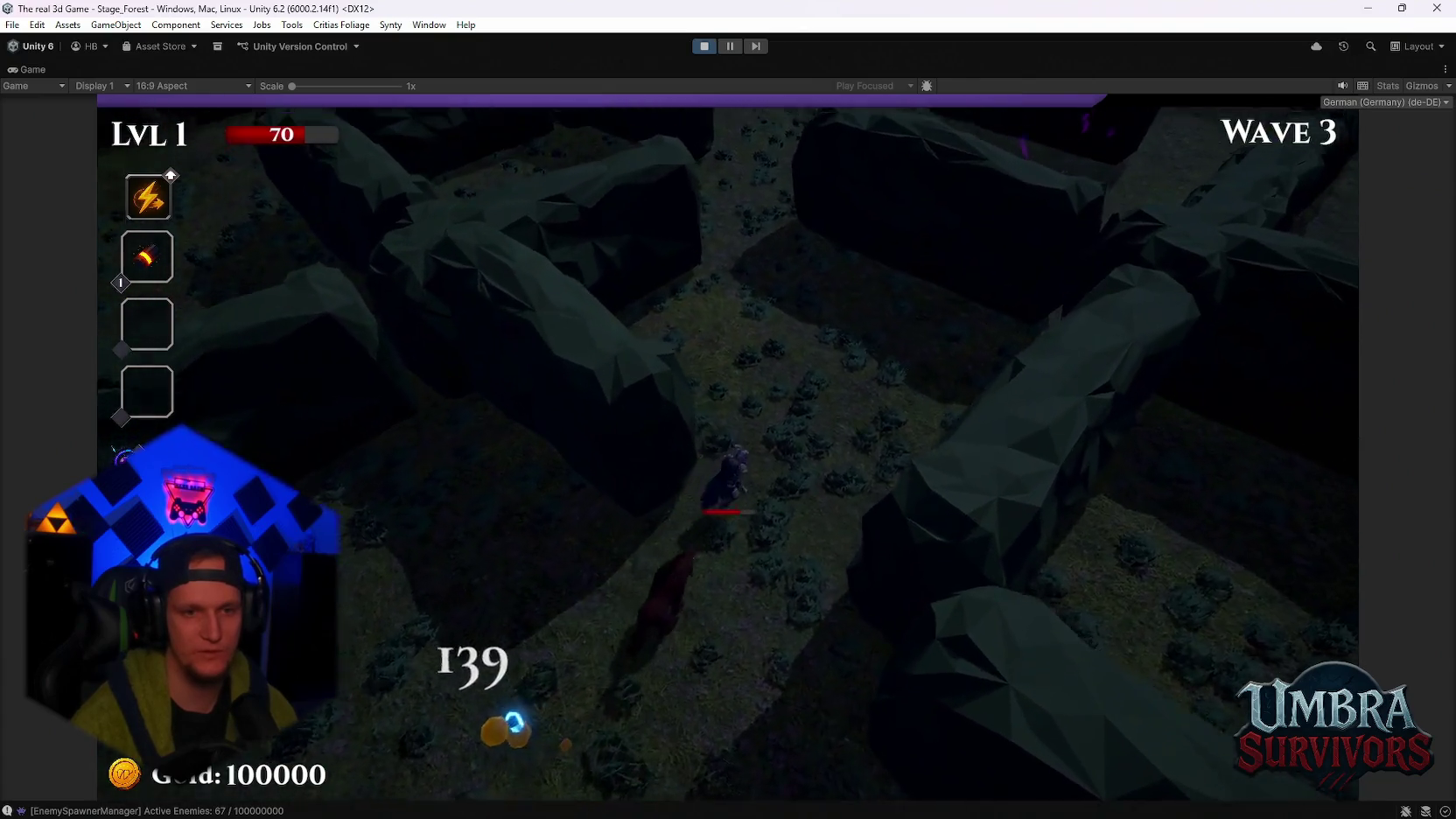
{"action": "key", "text": "w"}
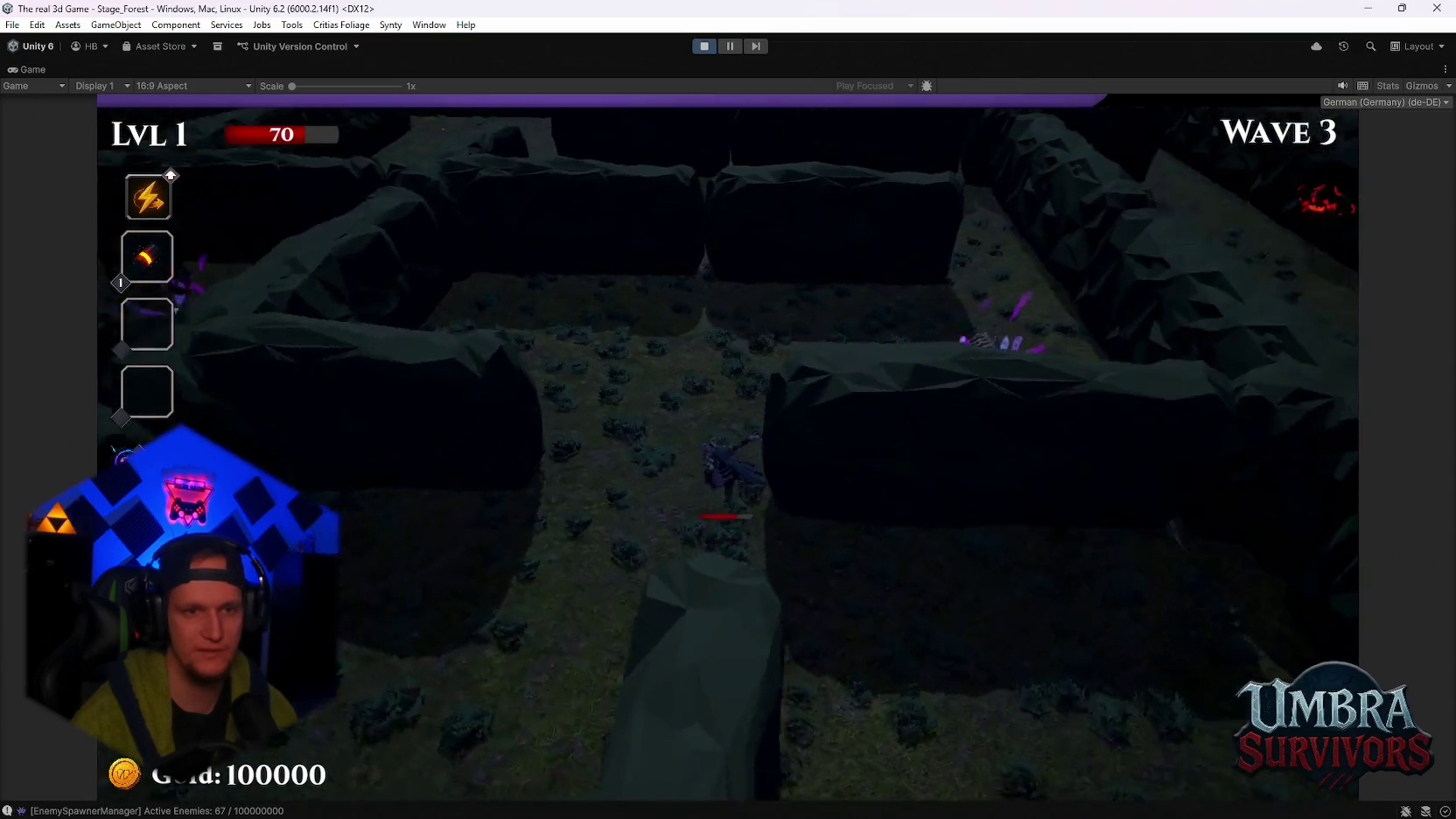
{"action": "key", "text": "w"}
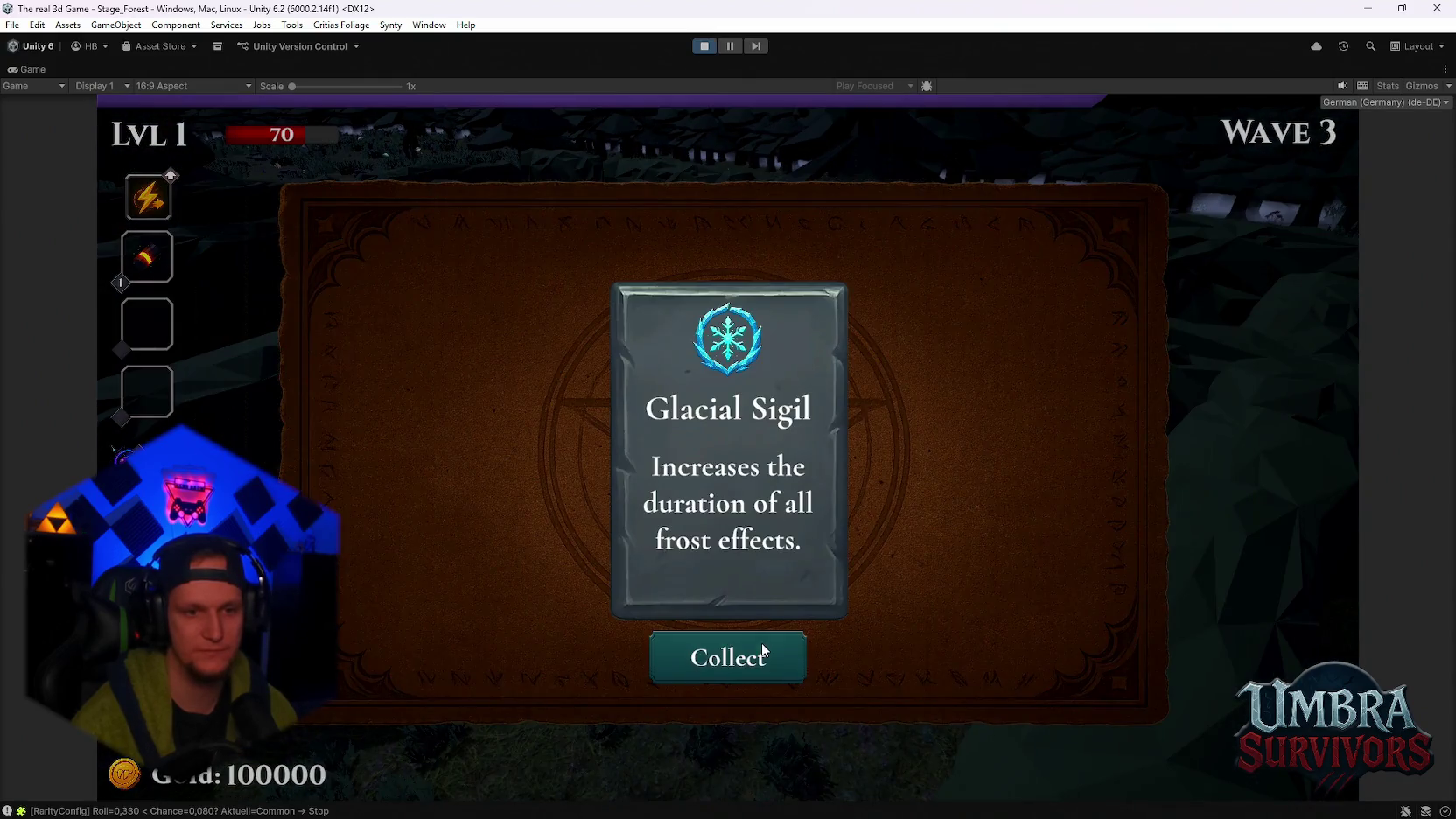
Collect another Glacial Sigil reward, then pause and stop the play-test
{"action": "left_click", "coordinate": [762, 650]}
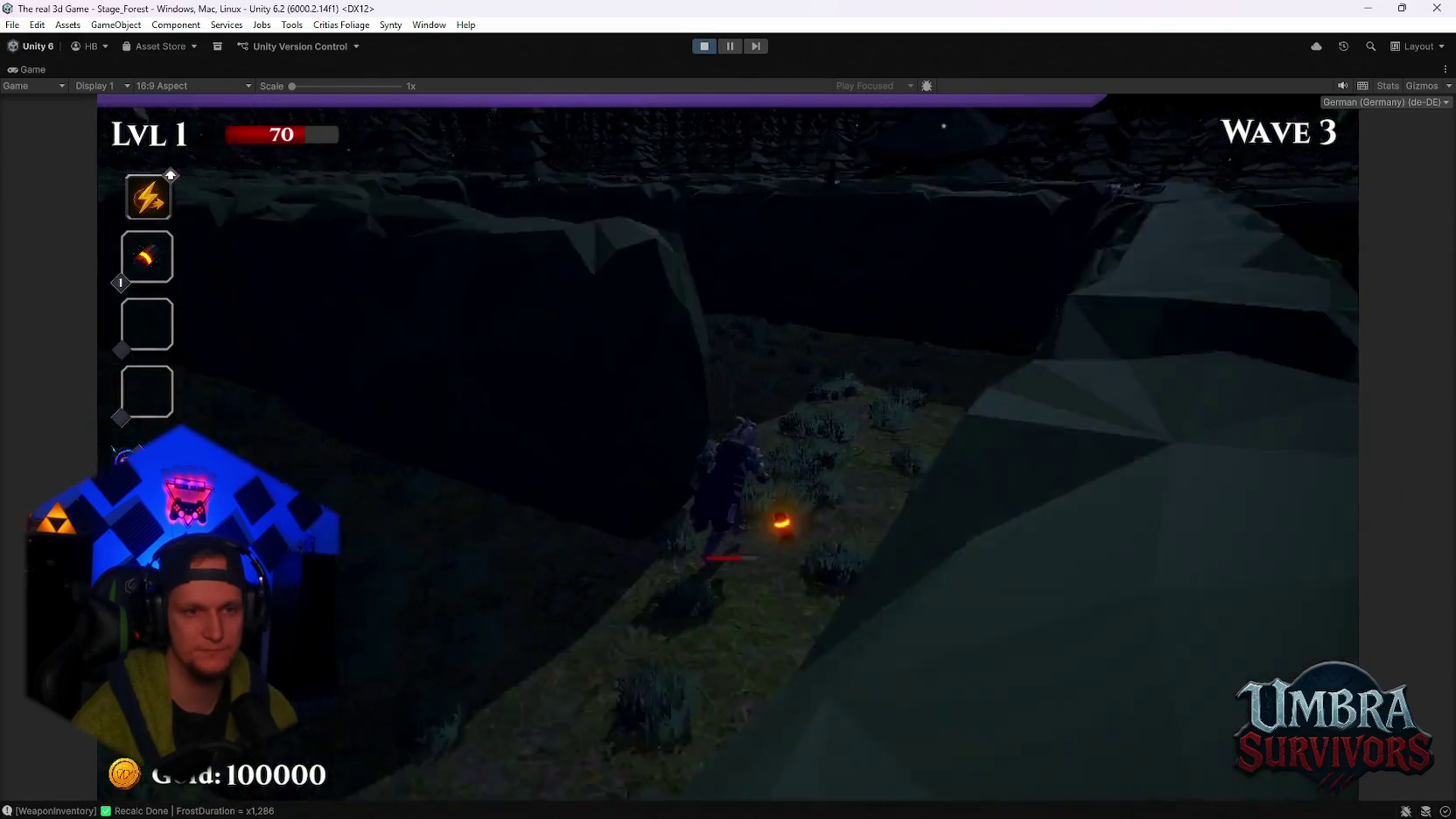
{"action": "key", "text": "w"}
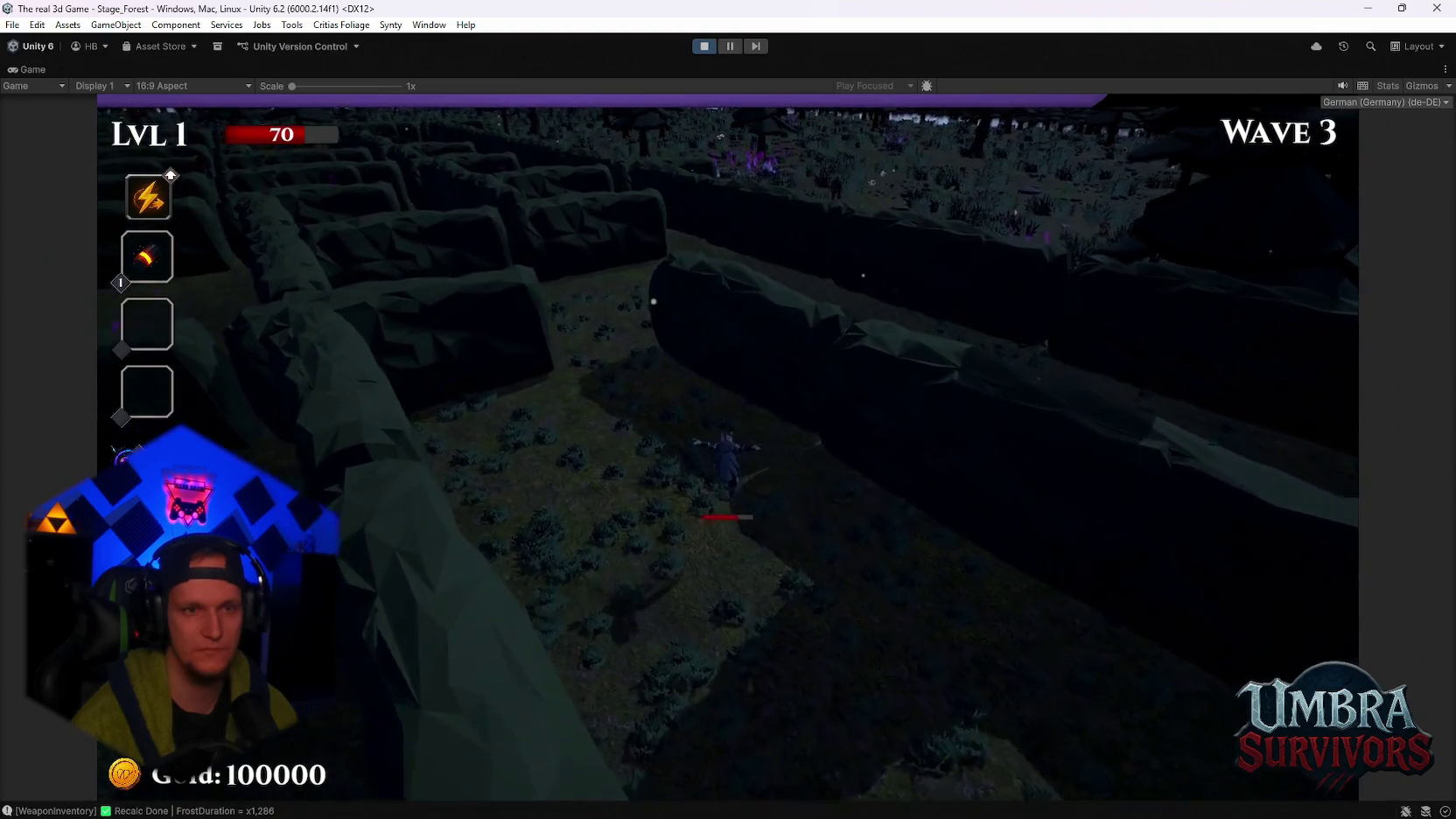
{"action": "key", "text": "w"}
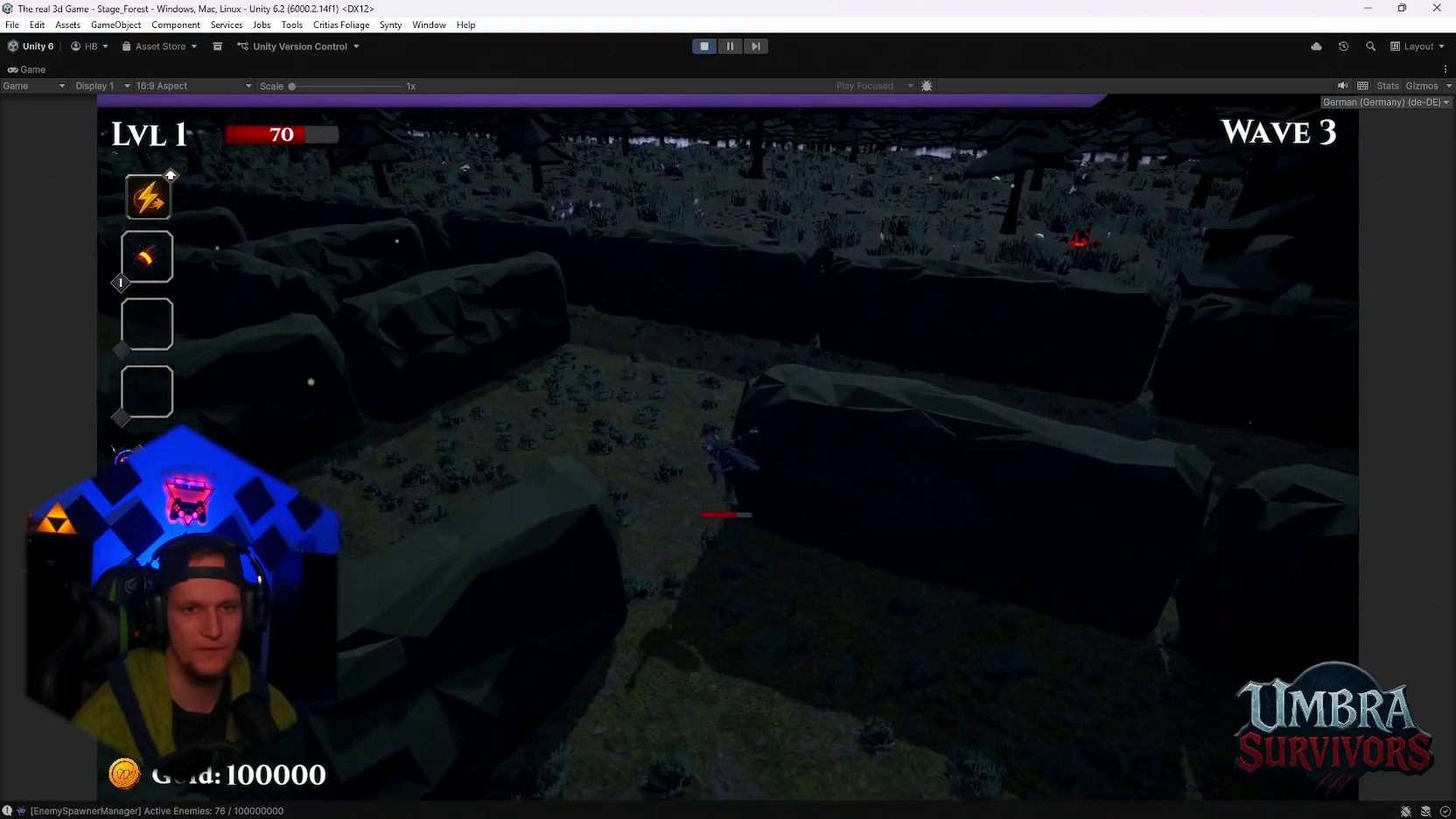
{"action": "key", "text": "Escape"}
{"action": "left_click", "coordinate": [708, 45]}
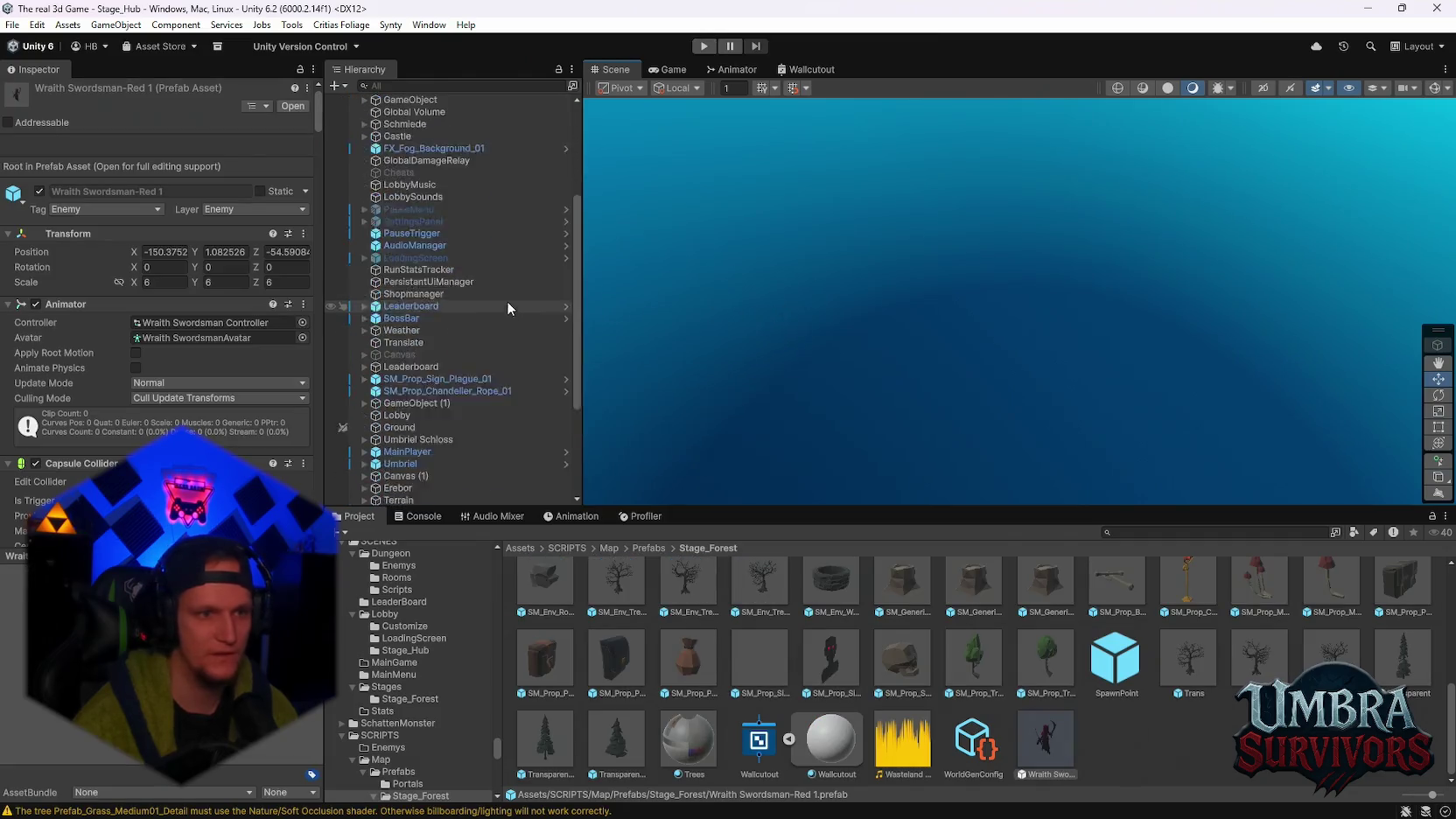
Frame SpawnPoint 2 in the Scene view from the Hierarchy
{"action": "scroll", "coordinate": [479, 253], "scroll_direction": "down", "scroll_amount": 10}
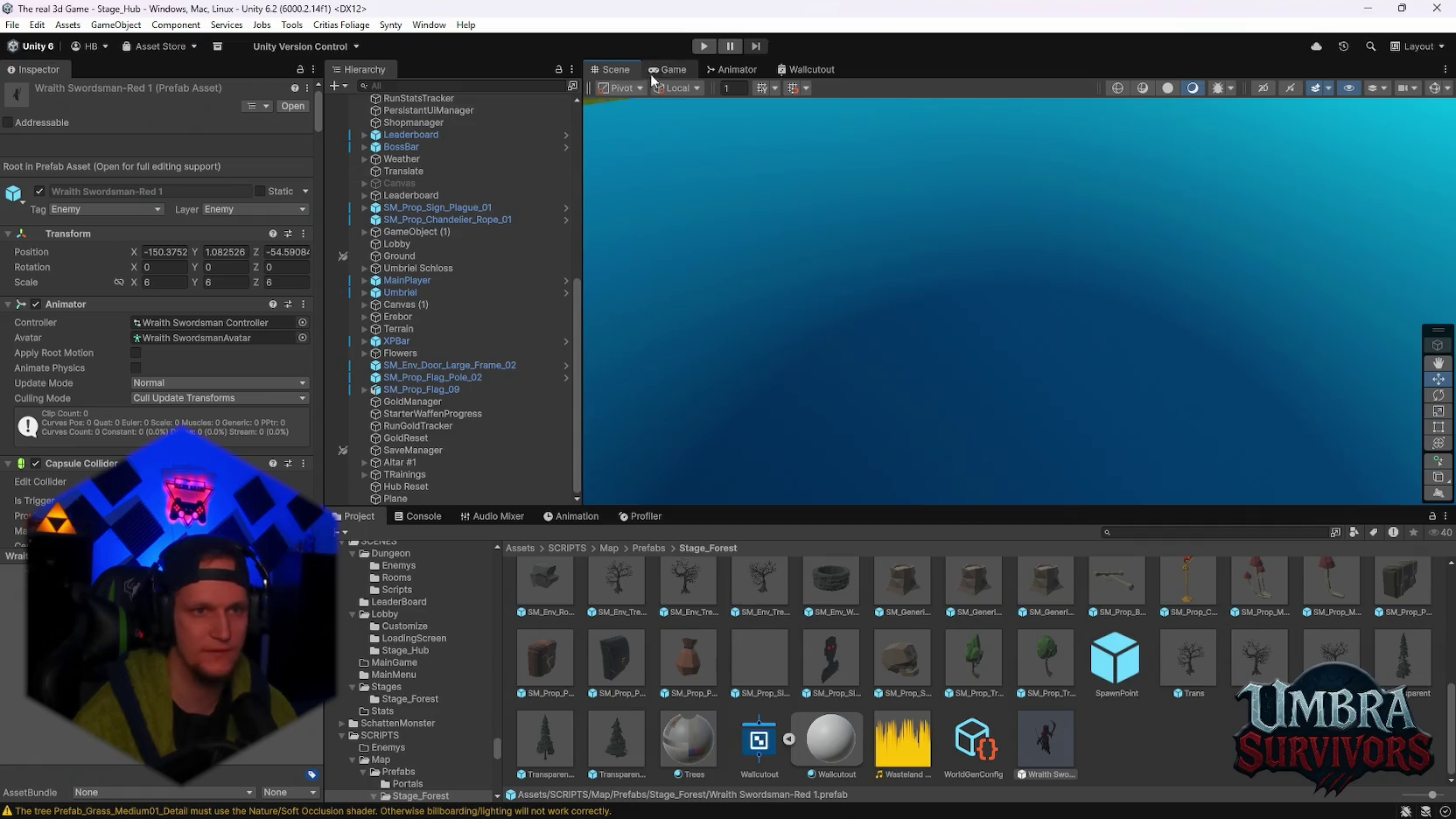
{"action": "scroll", "coordinate": [451, 157], "scroll_direction": "up", "scroll_amount": 8}
{"action": "scroll", "coordinate": [422, 120], "scroll_direction": "up", "scroll_amount": 3}
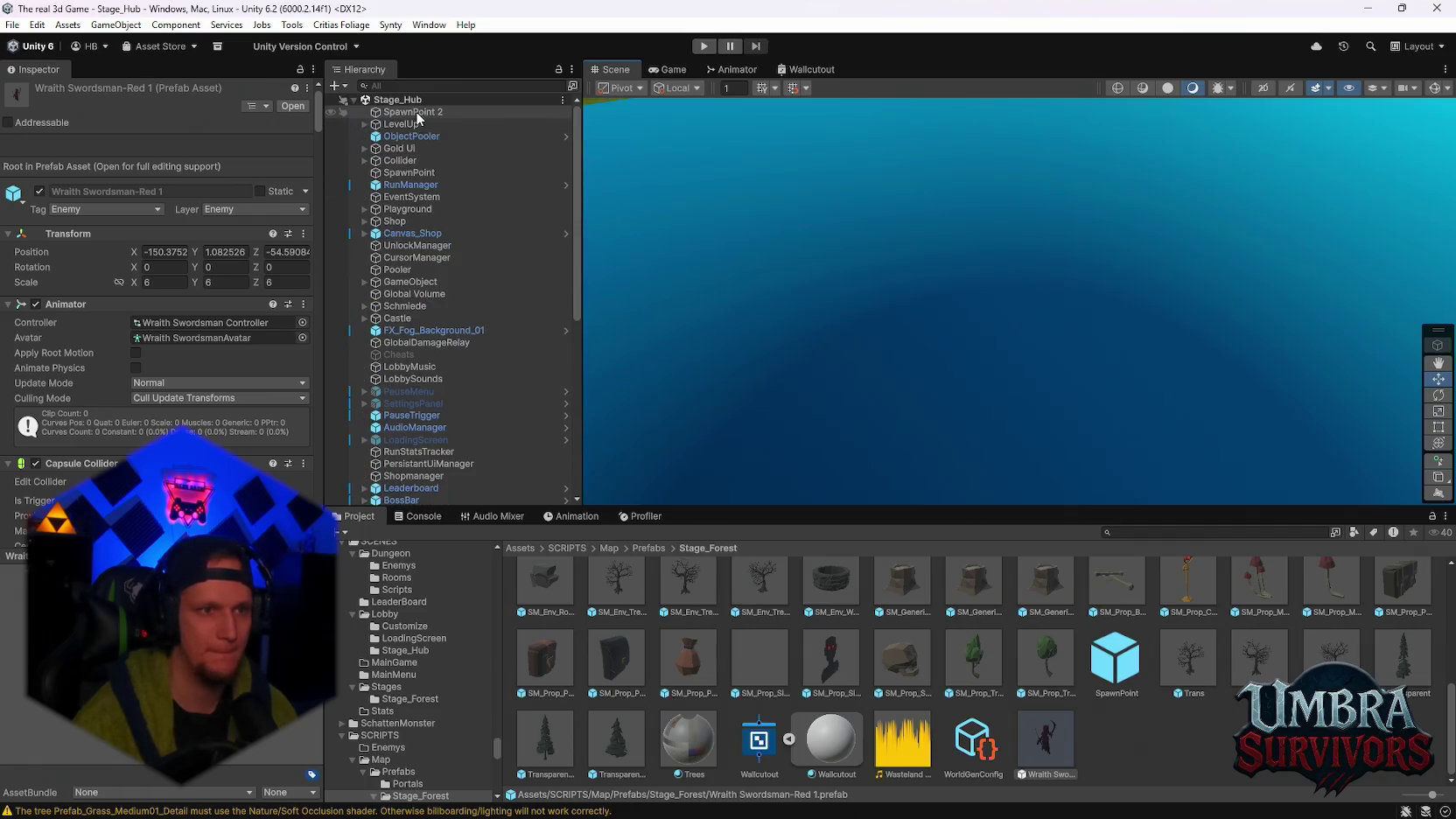
{"action": "double_click", "coordinate": [418, 112]}
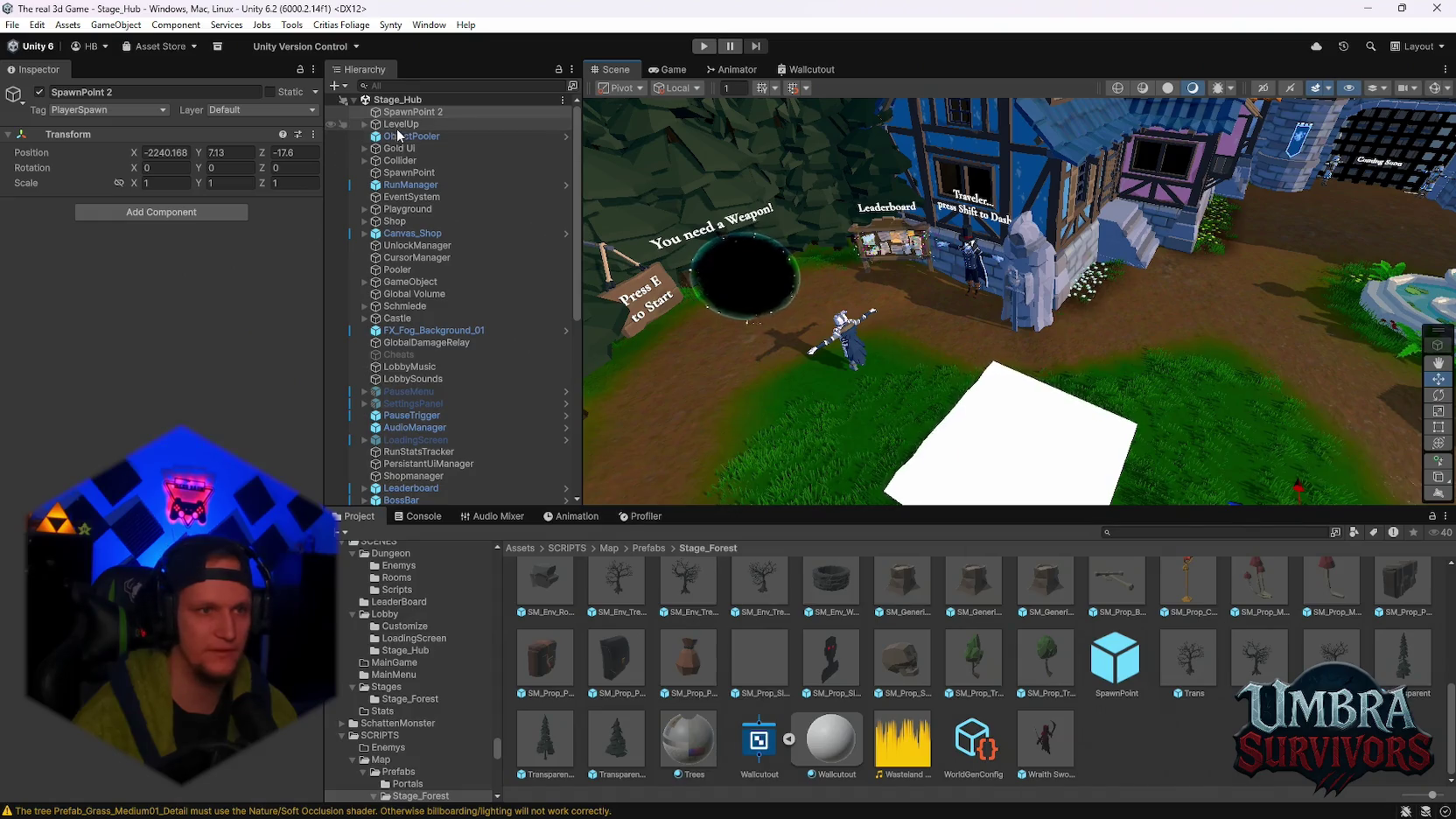
Choose Stage_Forest (from Stages) from the recently opened scenes
{"action": "left_click", "coordinate": [12, 24]}
{"action": "mouse_move", "coordinate": [70, 77]}
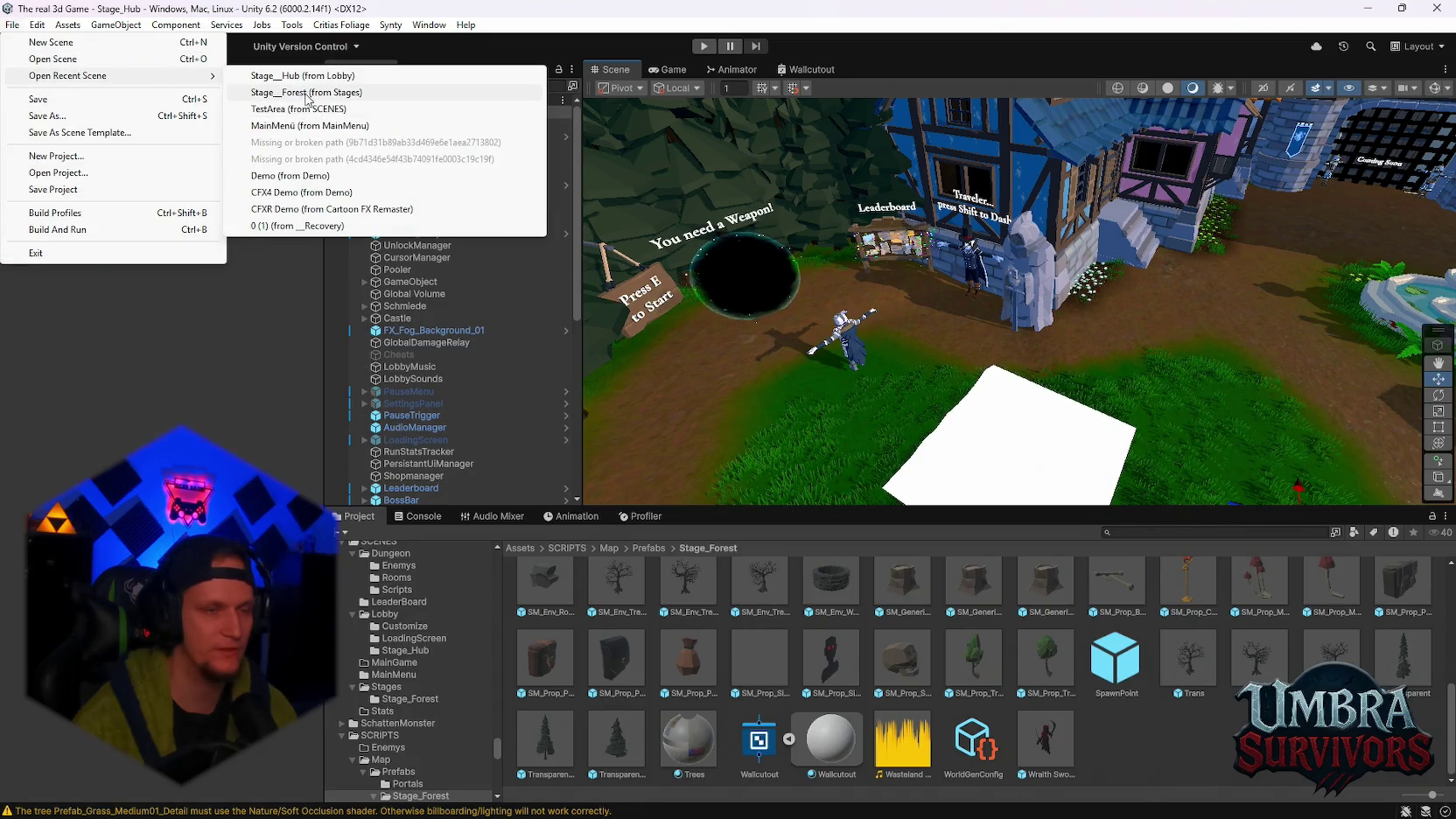
{"action": "left_click", "coordinate": [307, 93]}
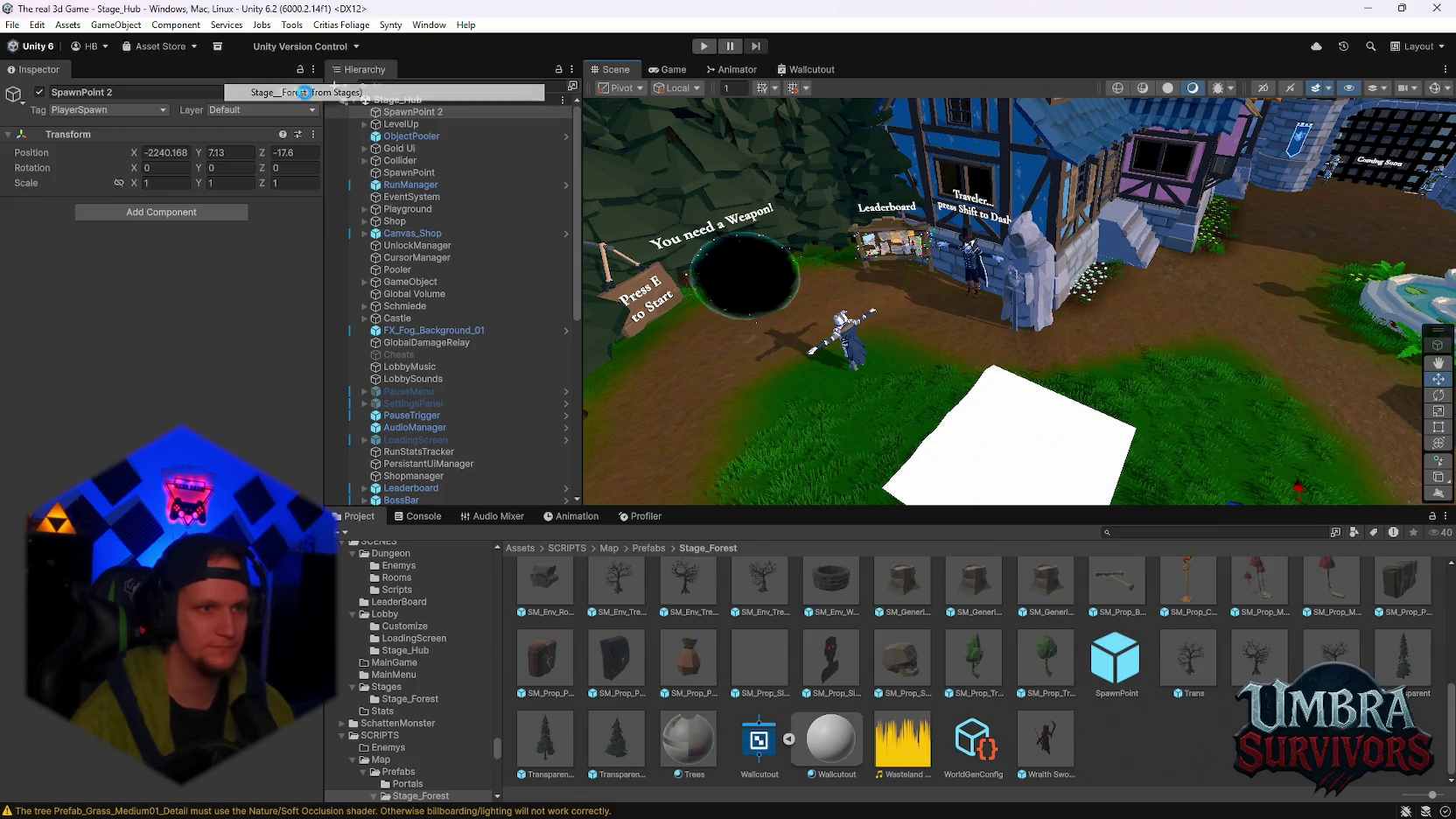
Delete all SM_Prop_Chest_03 objects from the Hierarchy
{"action": "scroll", "coordinate": [517, 306], "scroll_direction": "down", "scroll_amount": 5}
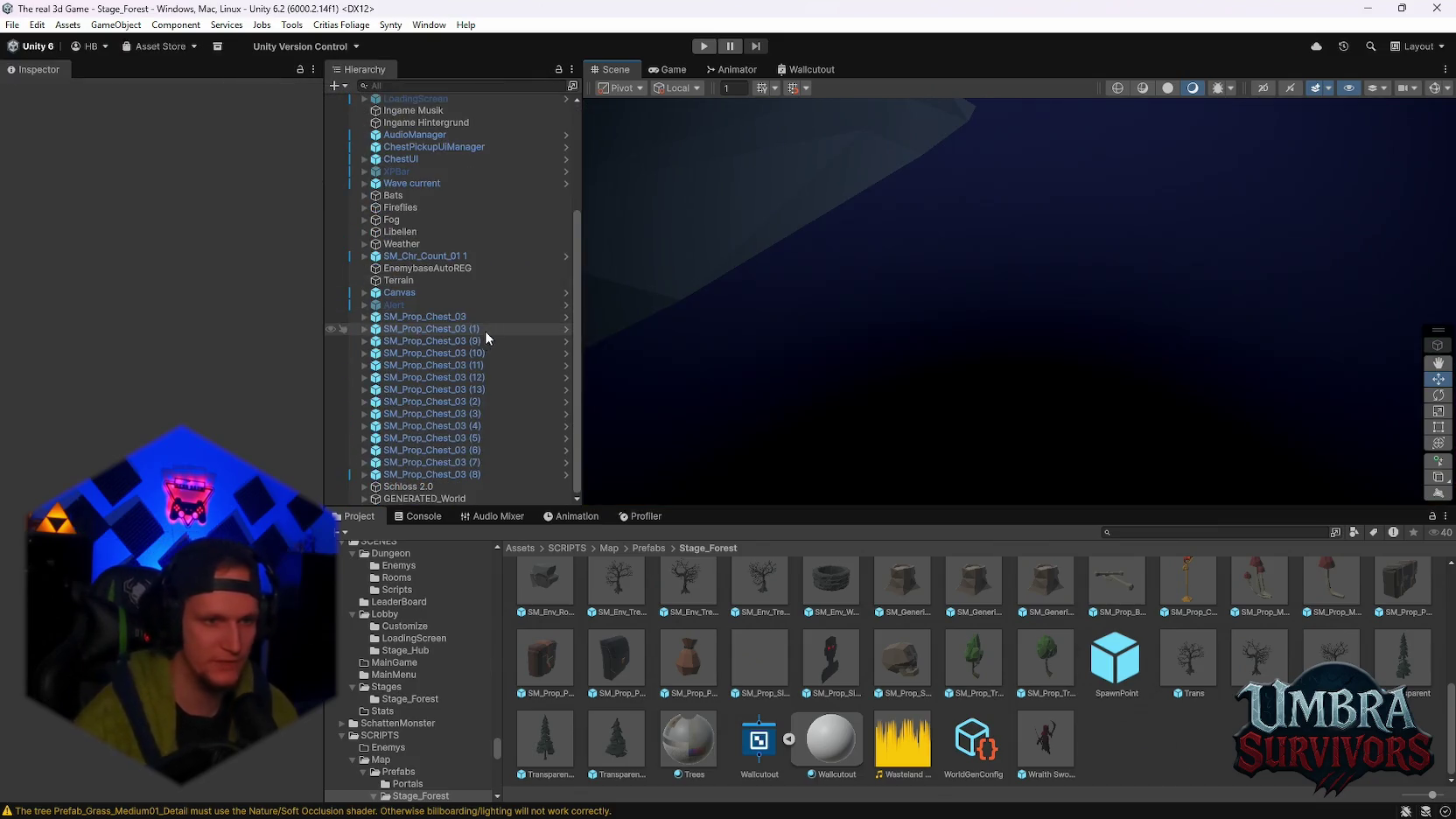
{"action": "left_click", "coordinate": [410, 317]}
{"action": "left_click", "coordinate": [407, 469], "text": "shift"}
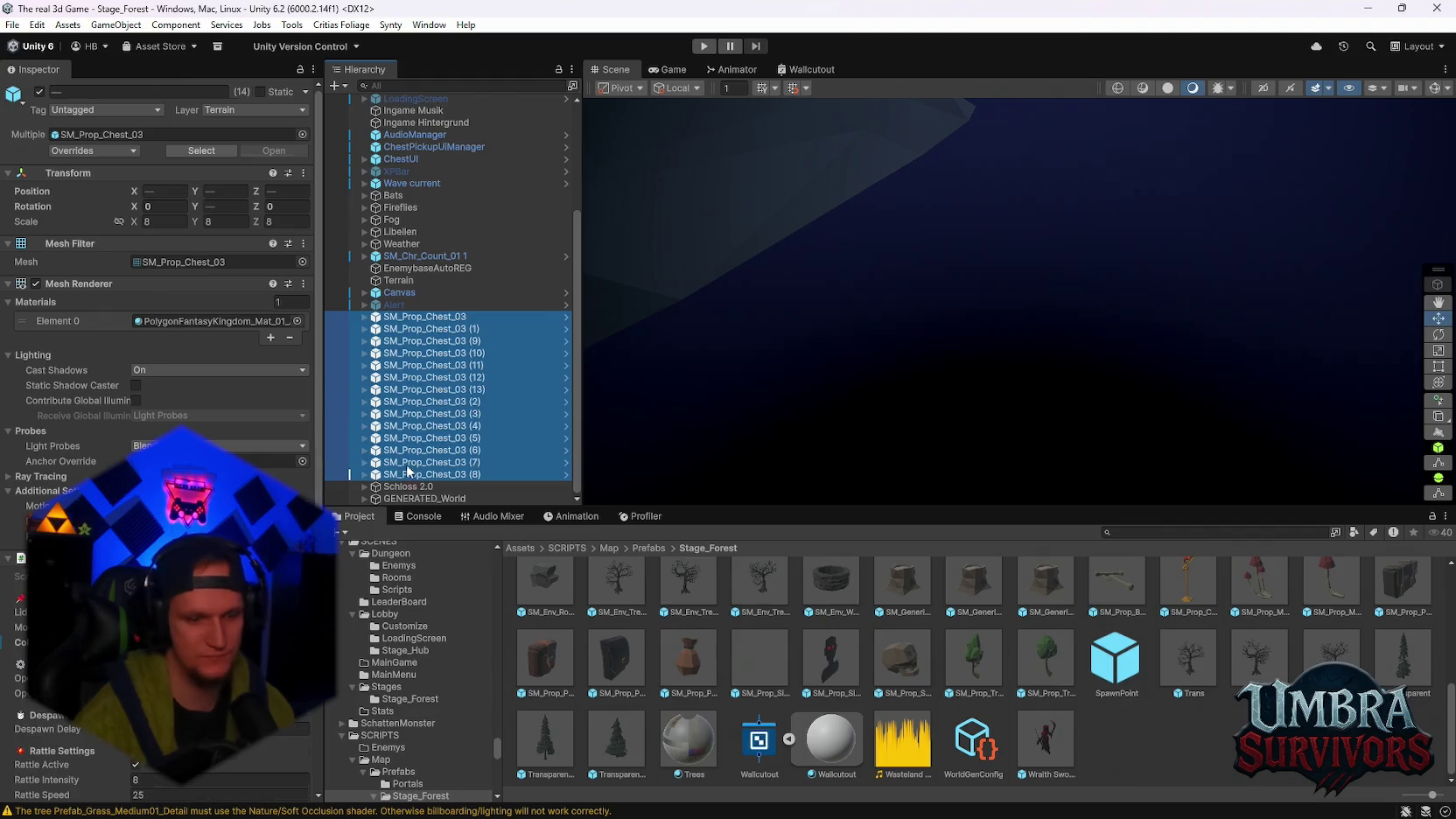
{"action": "key", "text": "Delete"}
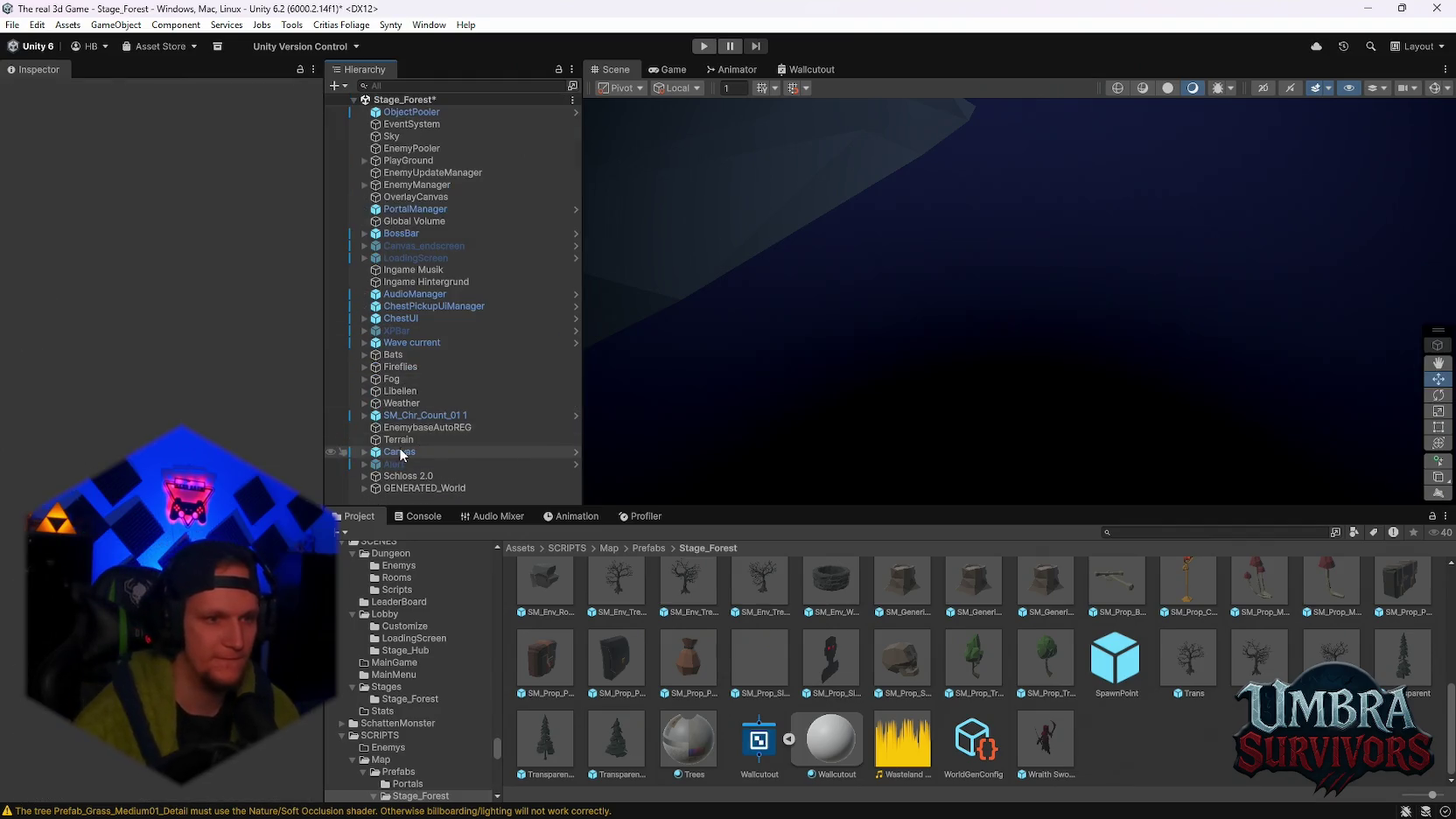
Frame GENERATED_World, zoom over the maze, and expand PlayGround
{"action": "double_click", "coordinate": [403, 488]}
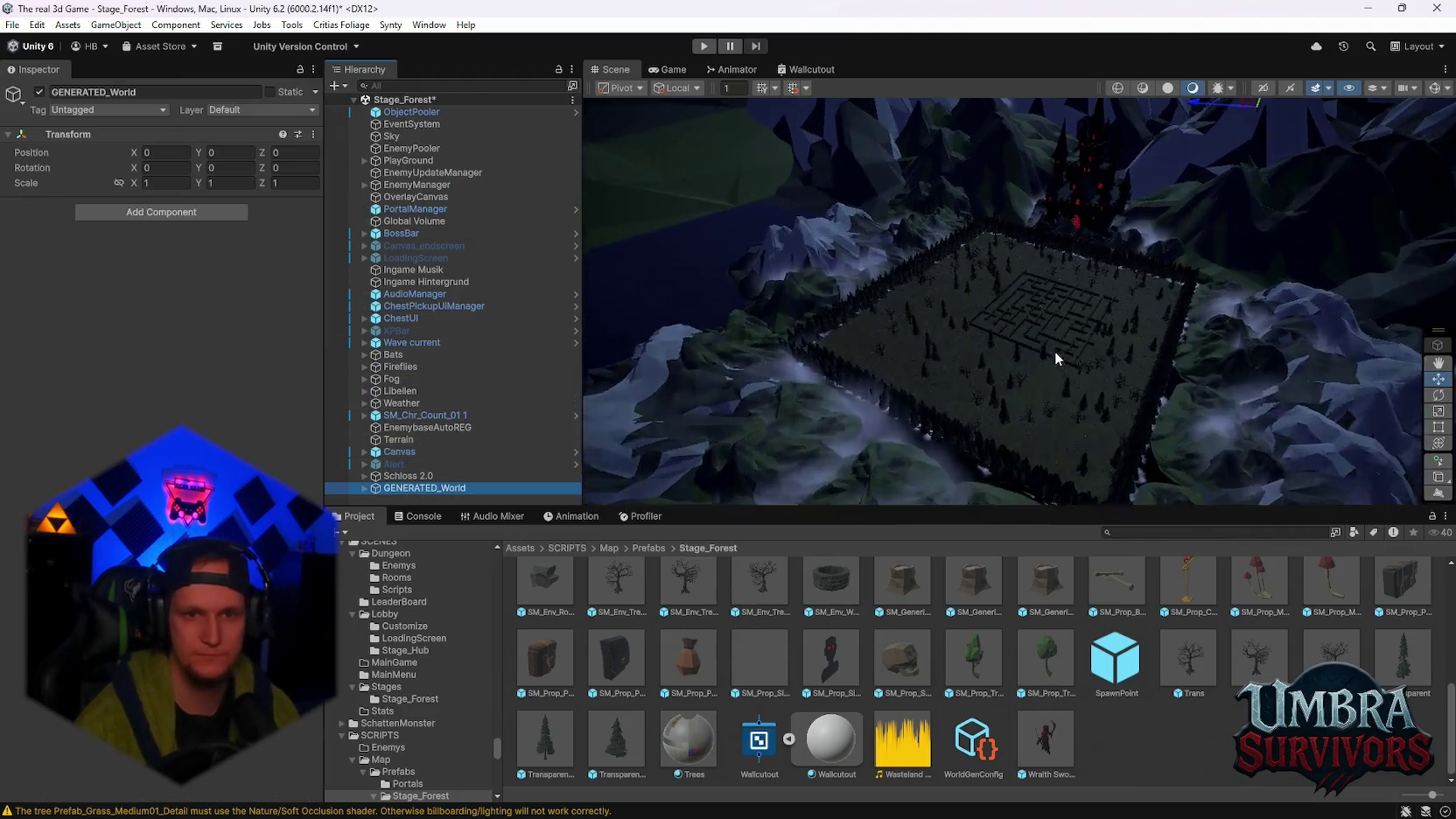
{"action": "scroll", "coordinate": [1103, 349], "scroll_direction": "up", "scroll_amount": 3}
{"action": "scroll", "coordinate": [1101, 365], "scroll_direction": "up", "scroll_amount": 5}
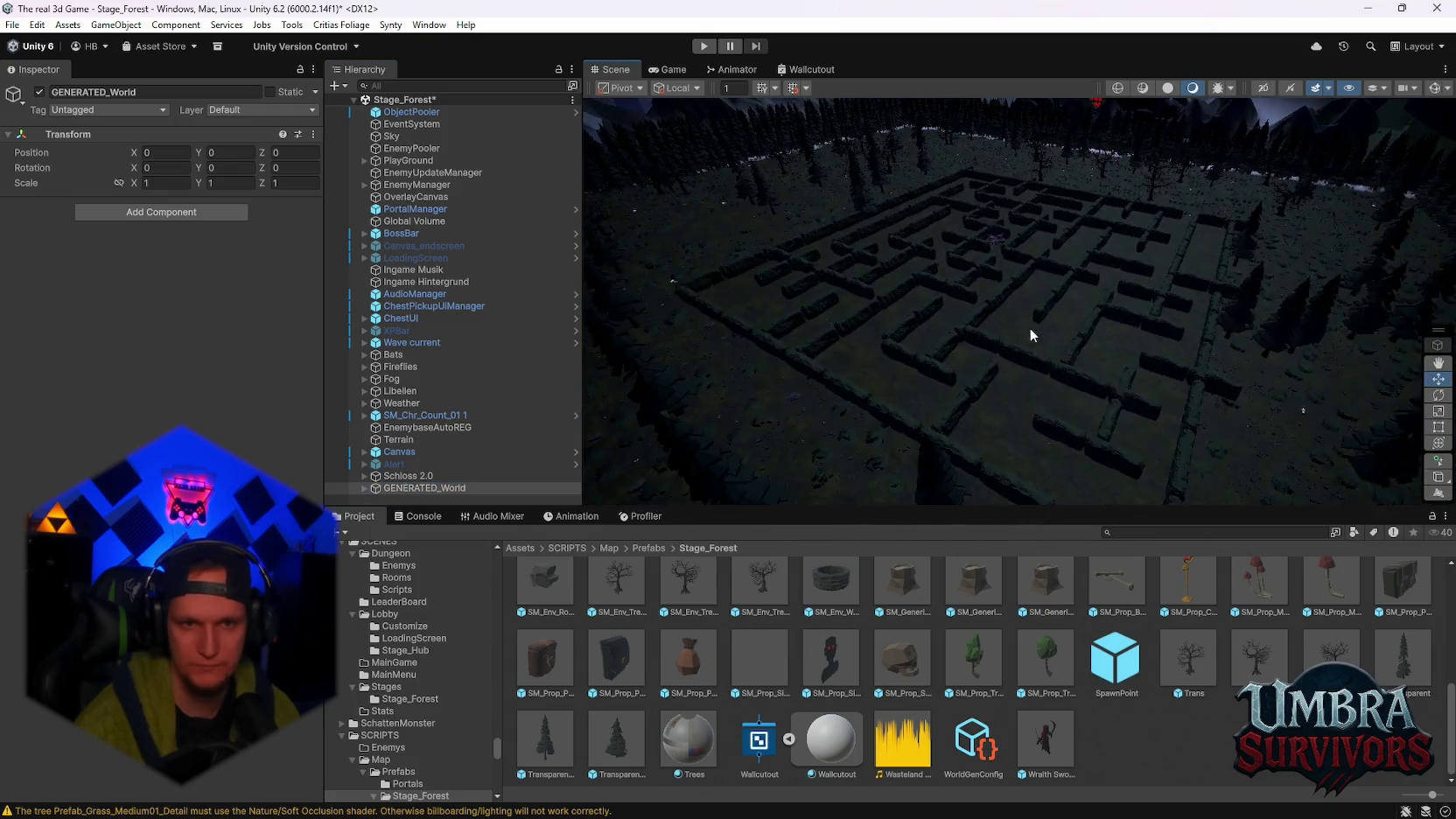
{"action": "scroll", "coordinate": [1010, 344], "scroll_direction": "up", "scroll_amount": 5}
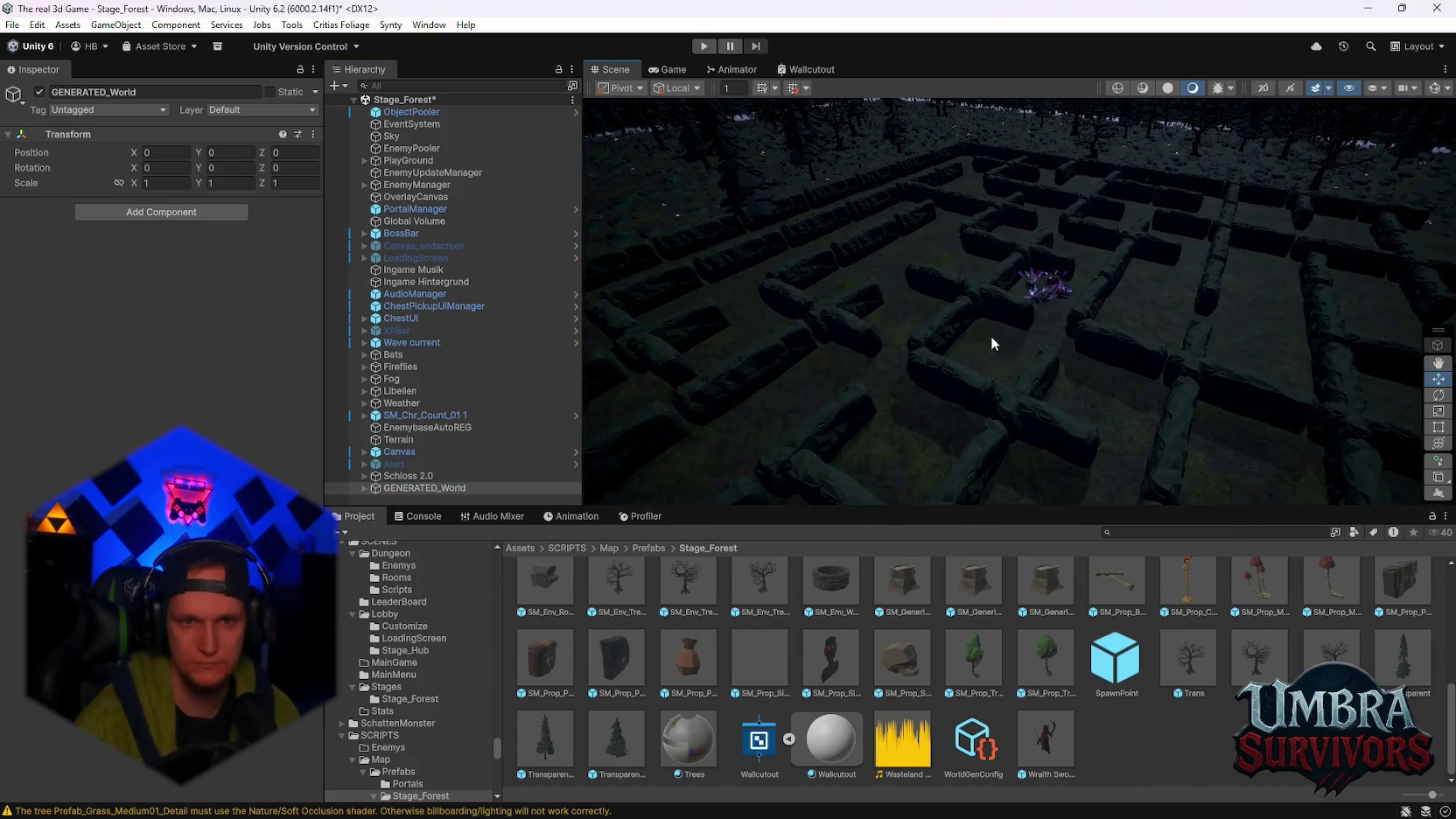
{"action": "scroll", "coordinate": [1002, 389], "scroll_direction": "down", "scroll_amount": 2}
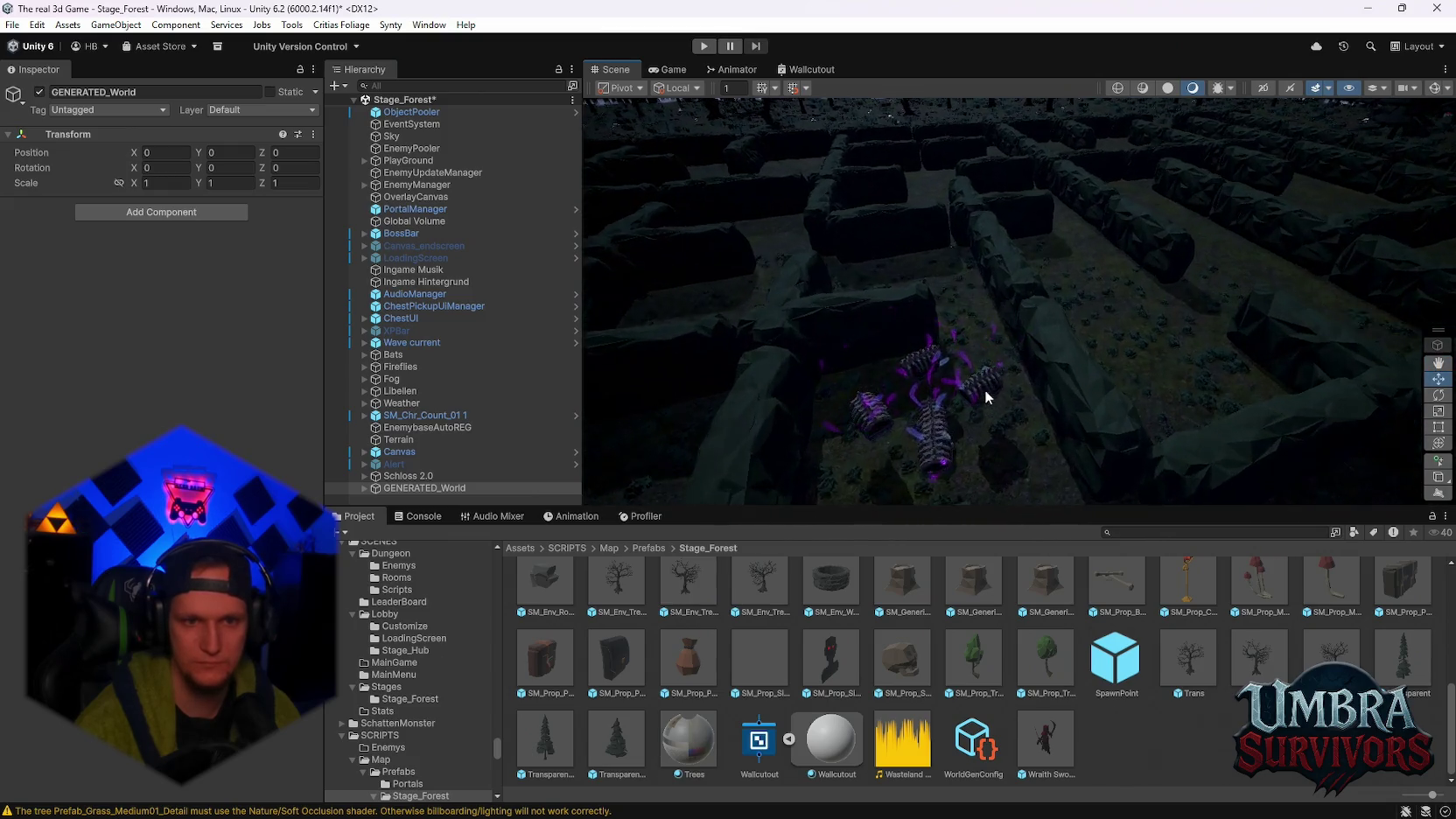
{"action": "scroll", "coordinate": [1043, 372], "scroll_direction": "down", "scroll_amount": 3}
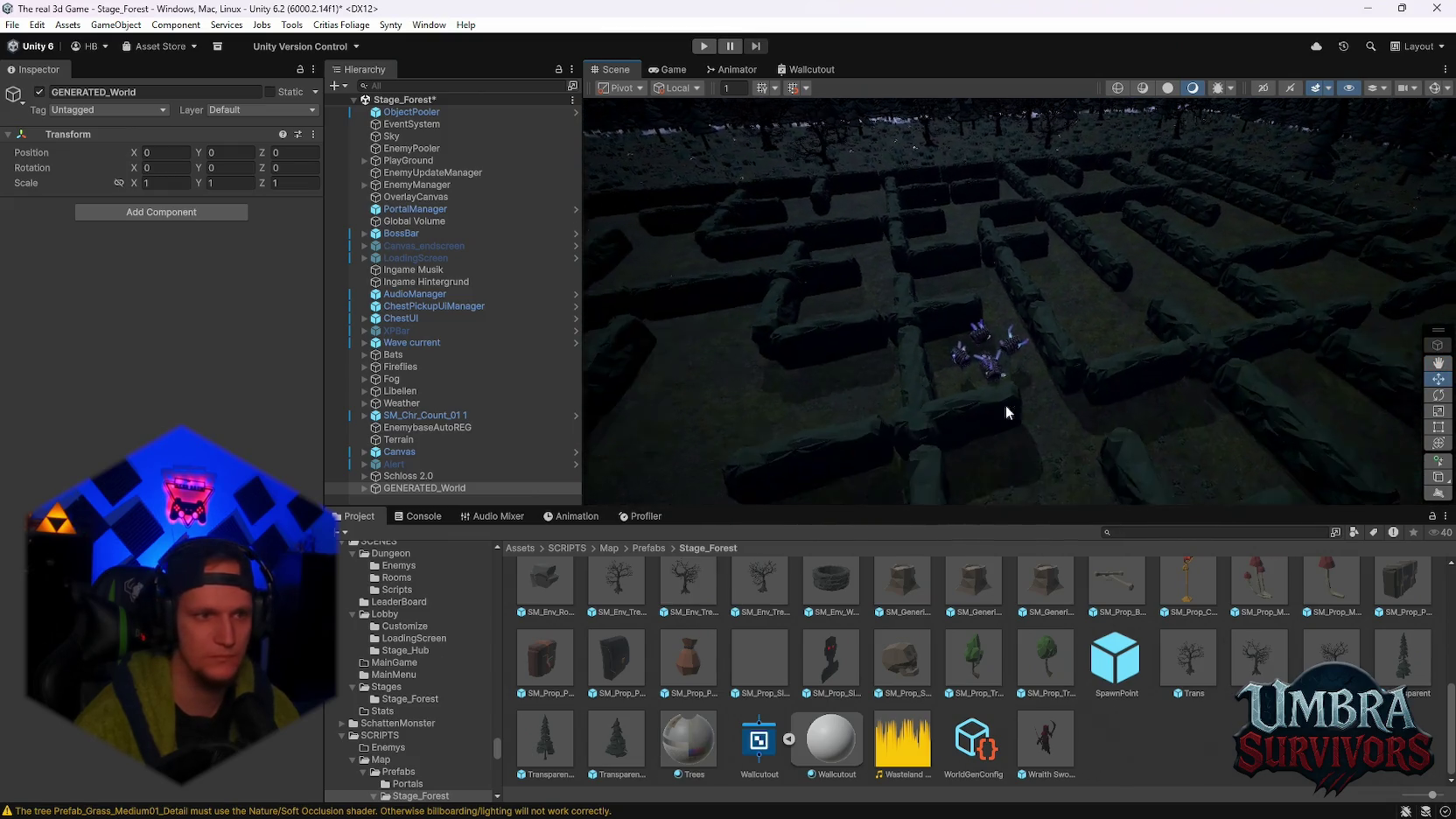
{"action": "left_click", "coordinate": [365, 161]}
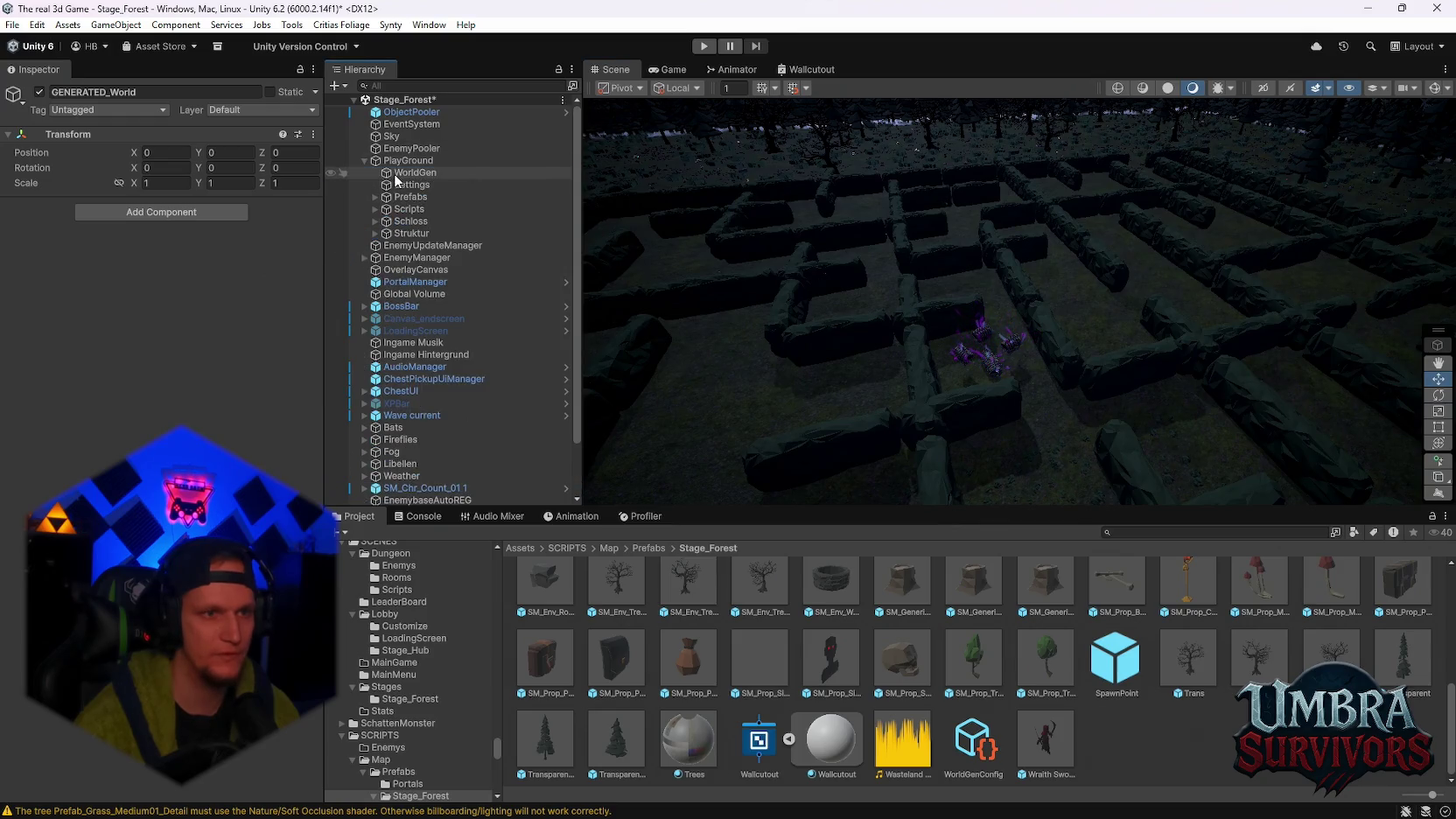
Regenerate the maze layout from the WorldGen object's Map Generator options
{"action": "left_click", "coordinate": [402, 173]}
{"action": "left_click", "coordinate": [314, 205]}
{"action": "left_click", "coordinate": [368, 414]}
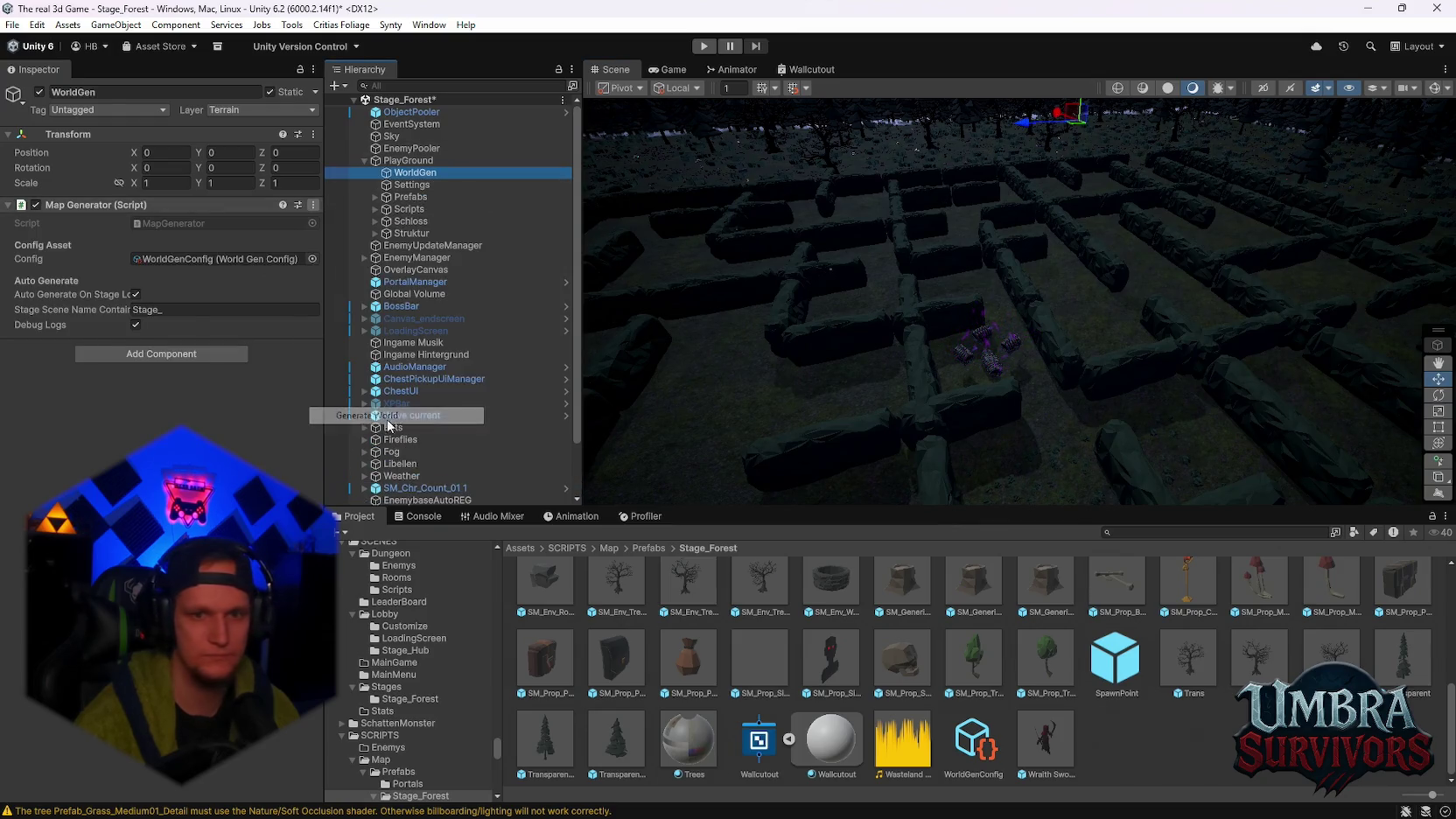
{"action": "scroll", "coordinate": [969, 435], "scroll_direction": "up", "scroll_amount": 2}
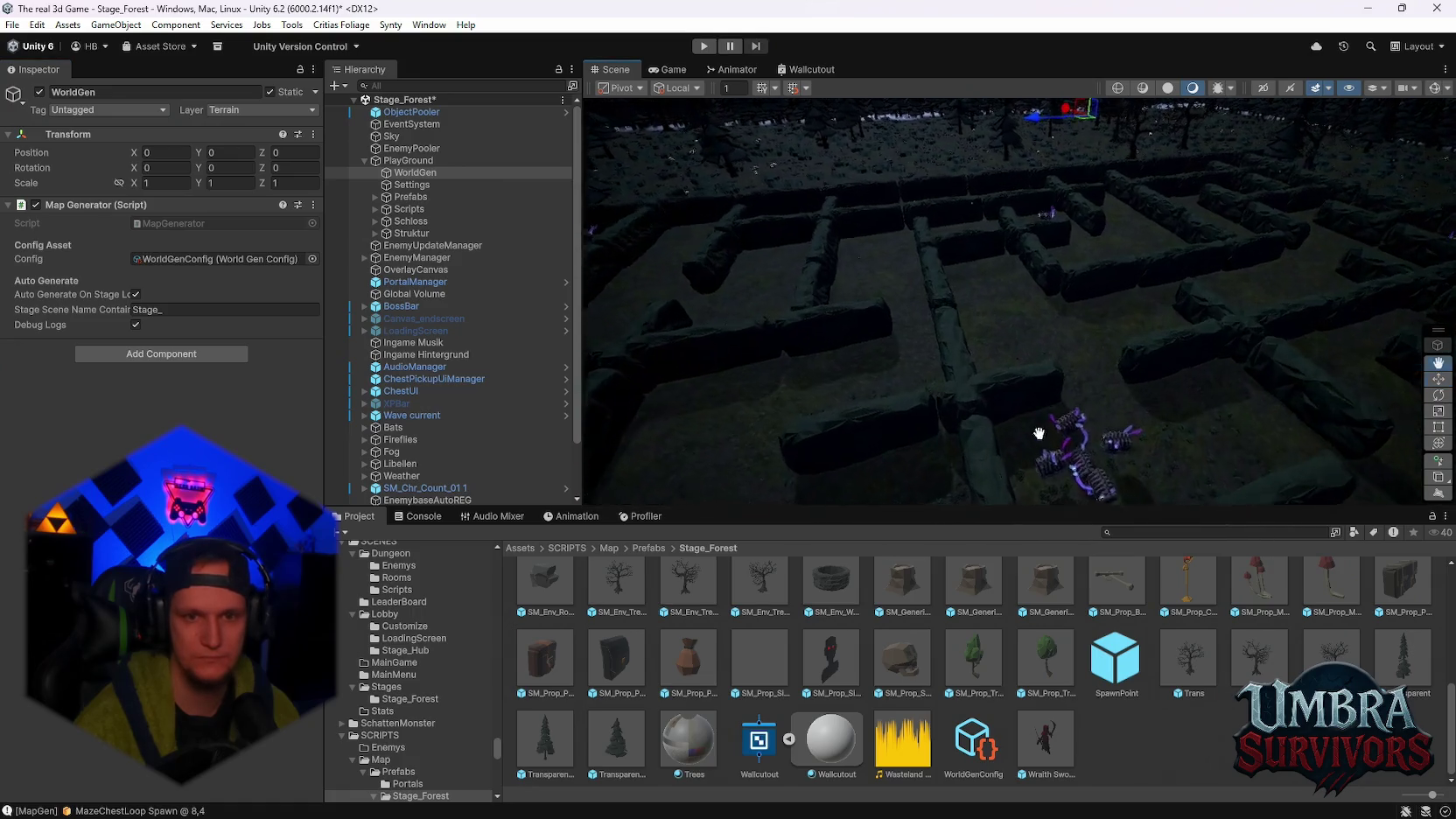
Open the WorldGenConfig asset used by the generator for editing
{"action": "left_click", "coordinate": [232, 259]}
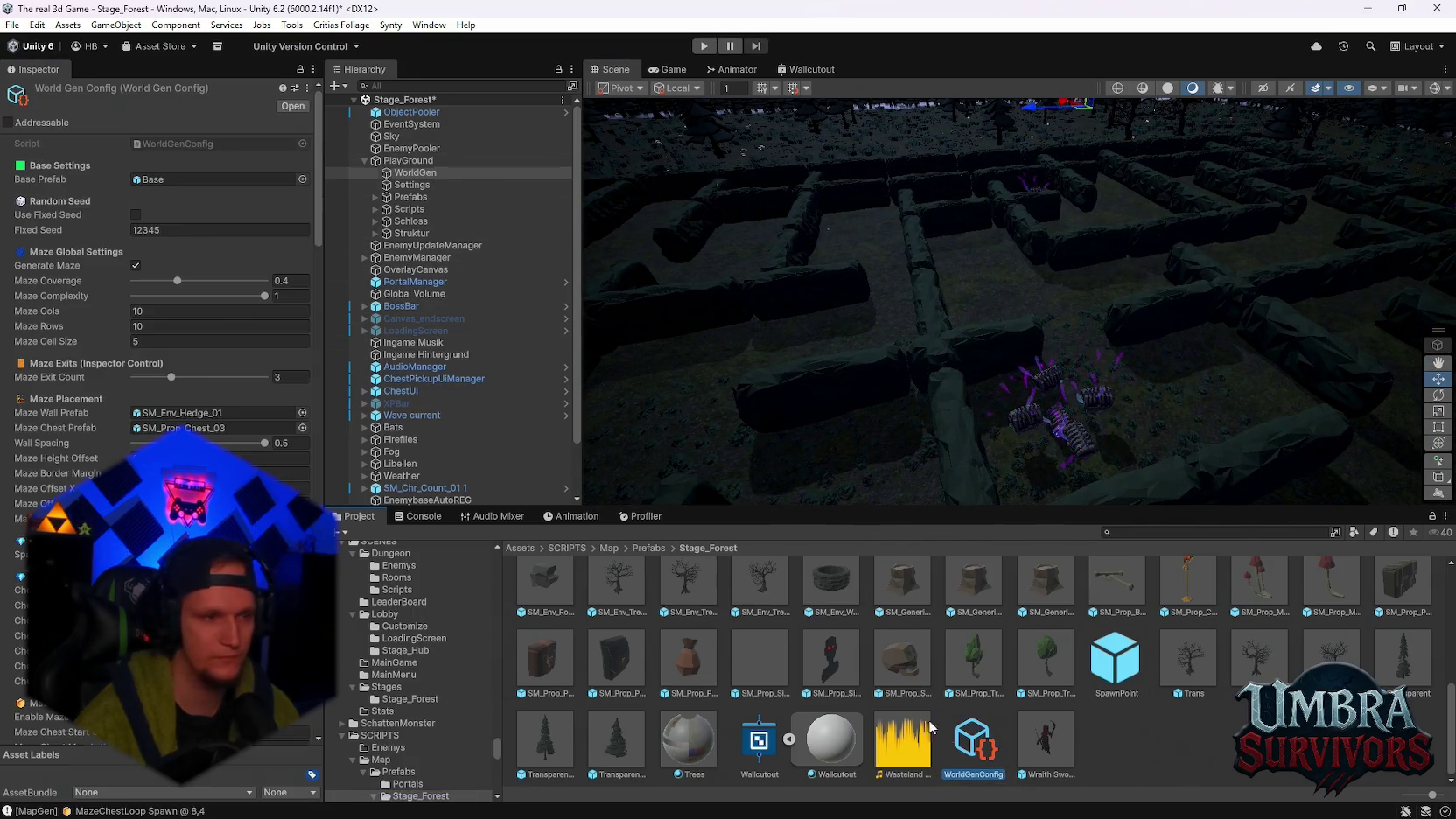
{"action": "left_click", "coordinate": [974, 741]}
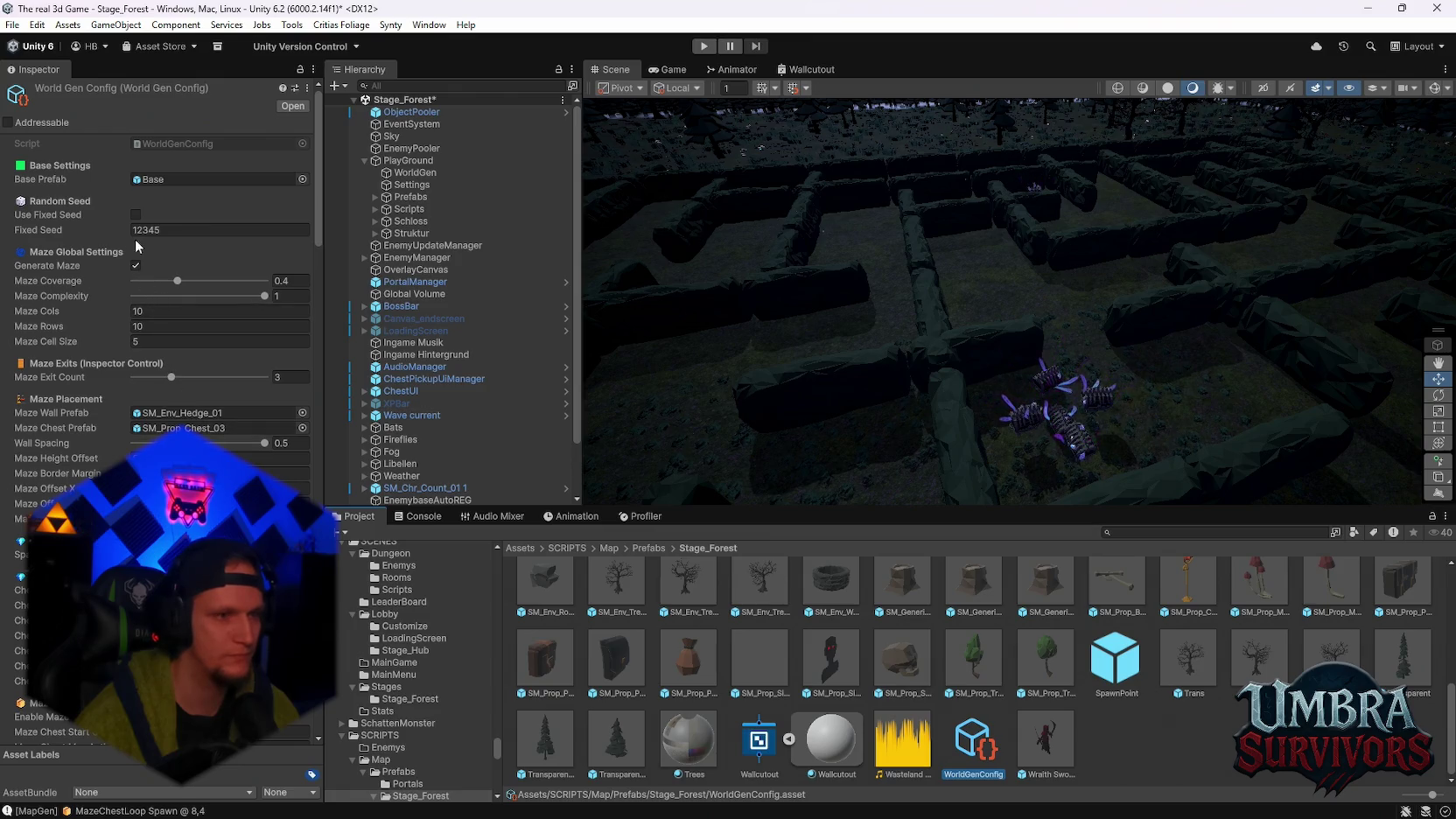
{"action": "scroll", "coordinate": [157, 341], "scroll_direction": "down", "scroll_amount": 1}
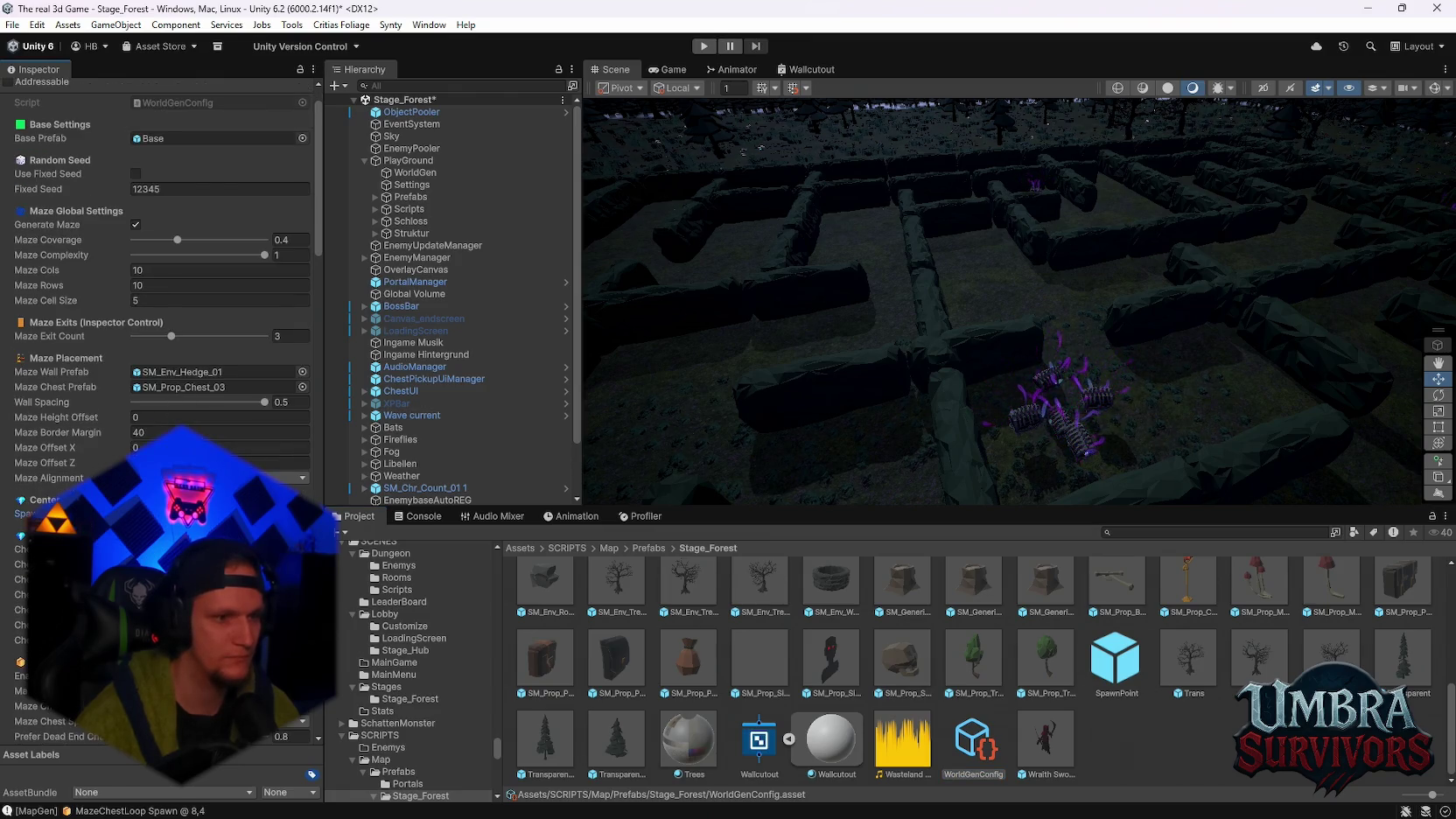
{"action": "scroll", "coordinate": [158, 289], "scroll_direction": "down", "scroll_amount": 10}
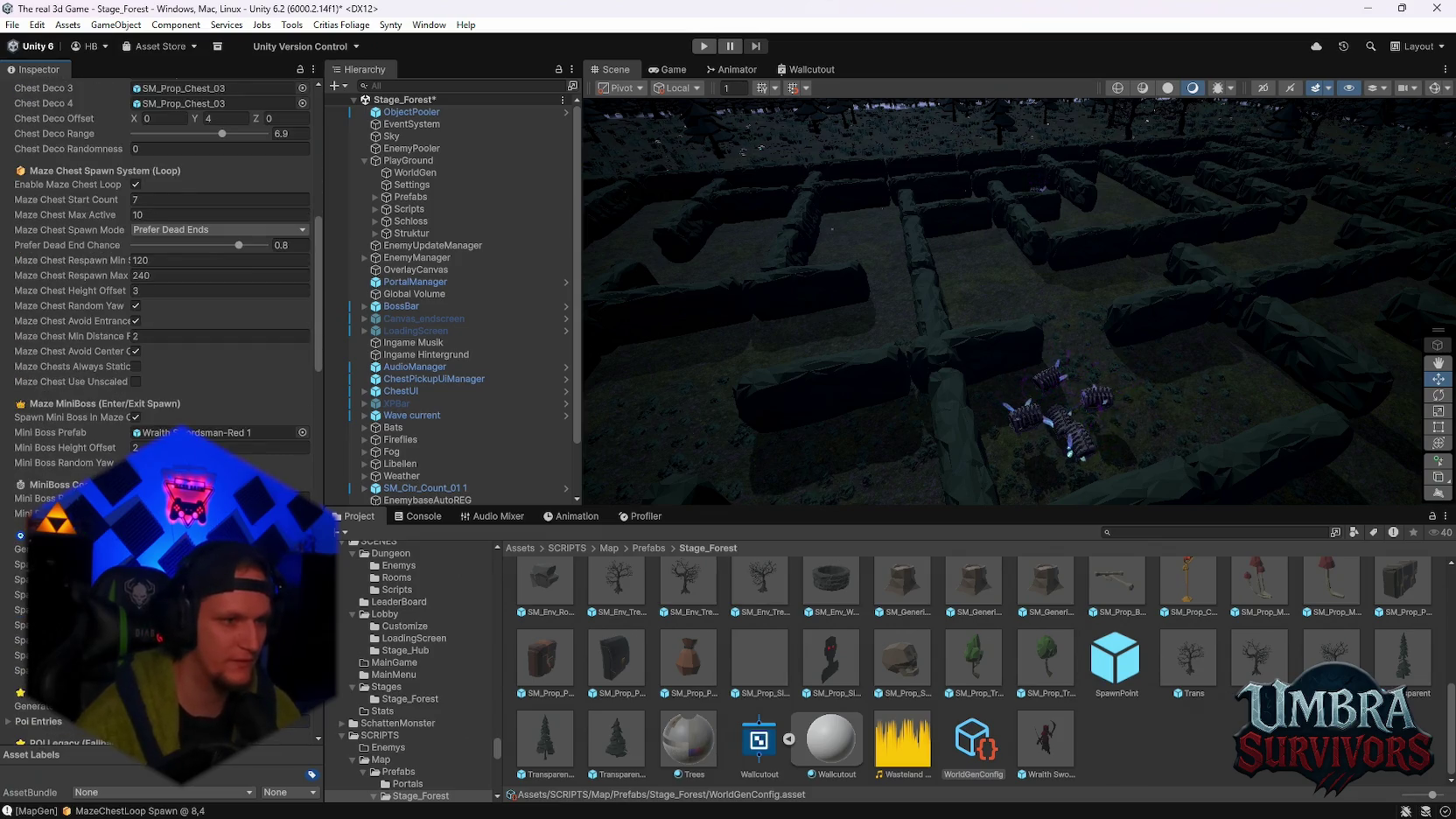
{"action": "scroll", "coordinate": [171, 368], "scroll_direction": "up", "scroll_amount": 6}
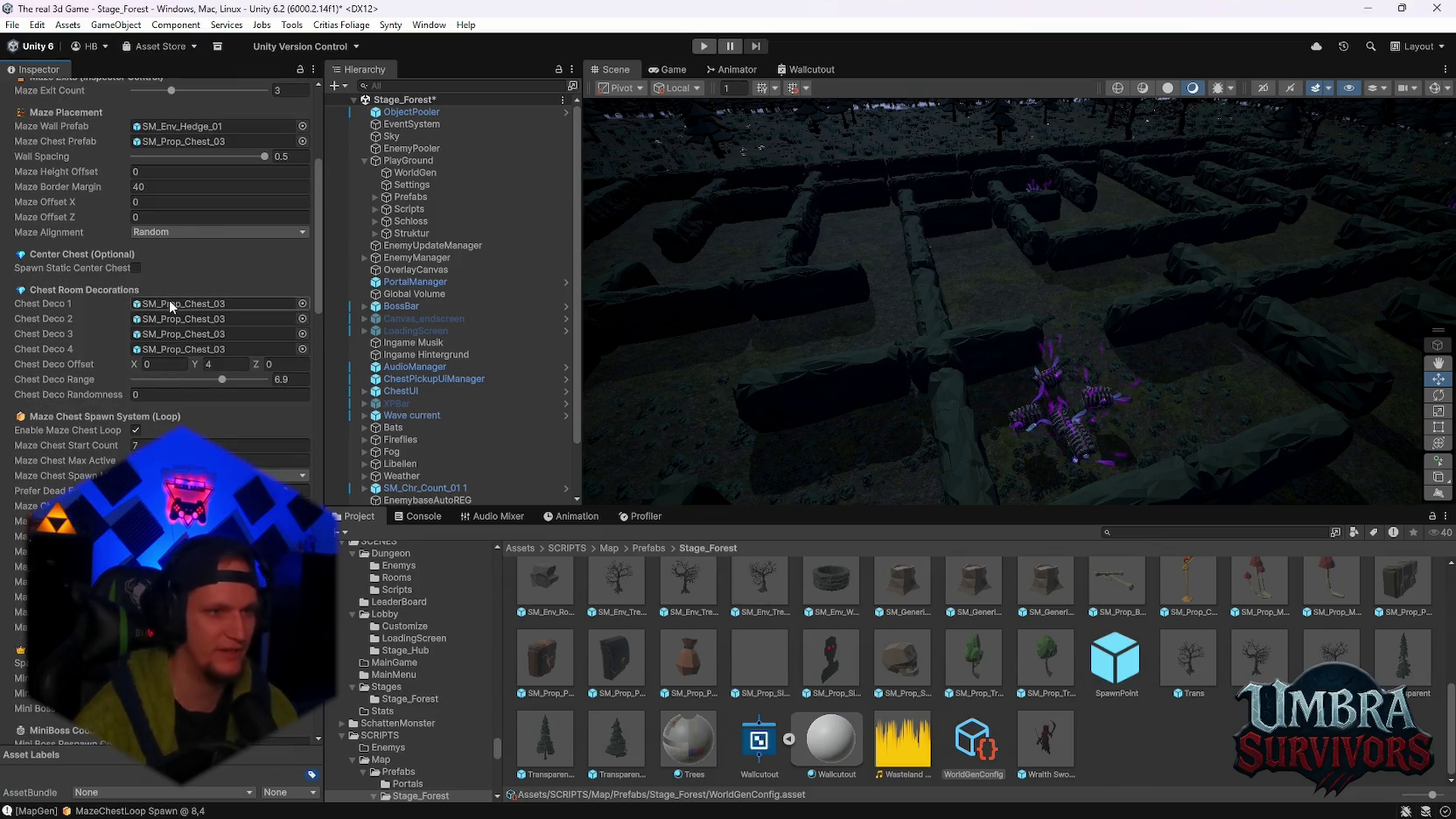
Set the Chest Deco slots and Maze Chest Prefab to the Chest Maze prefab
{"action": "left_click", "coordinate": [171, 304]}
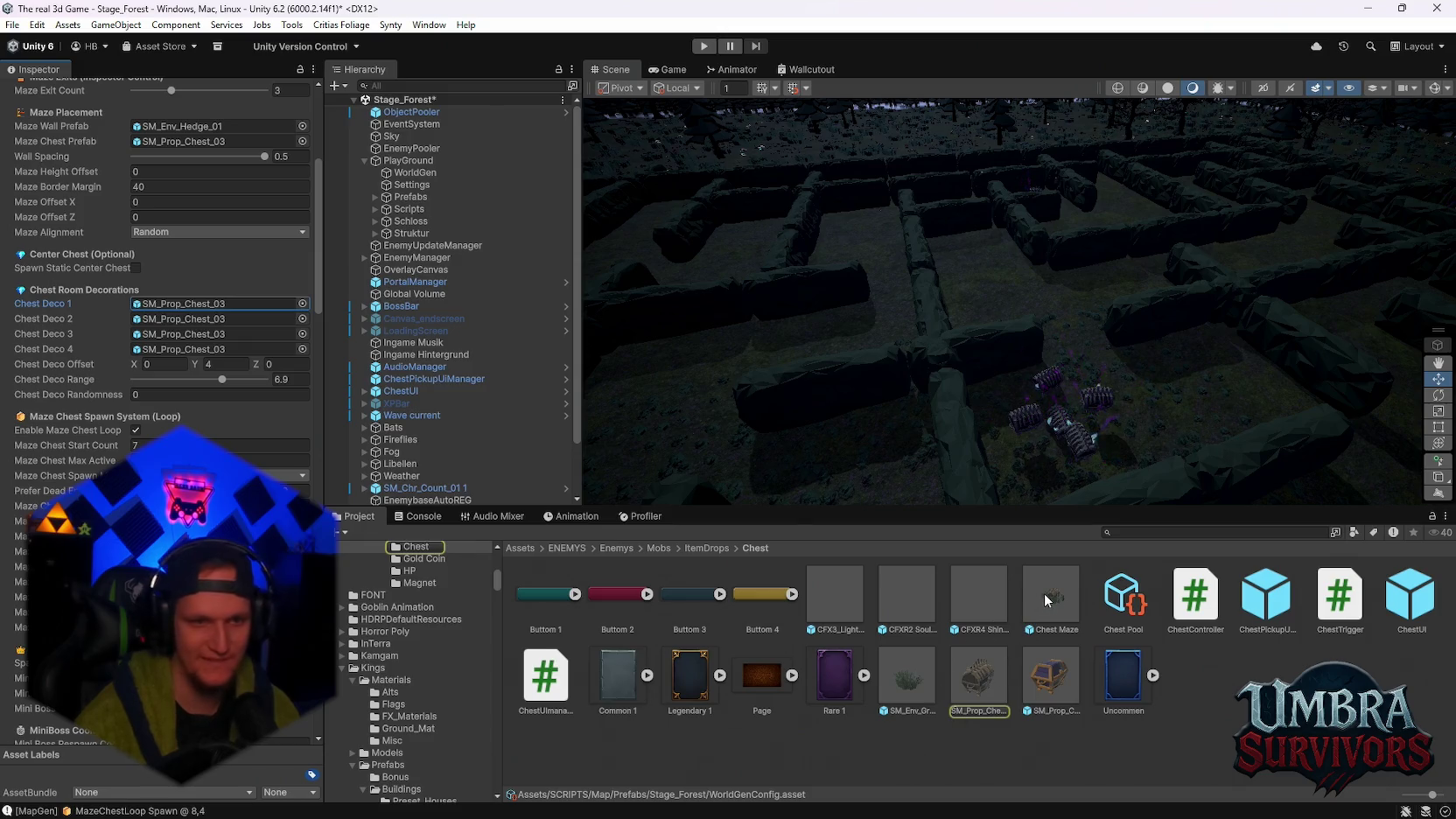
{"action": "left_click_drag", "start_coordinate": [1044, 593], "coordinate": [219, 304]}
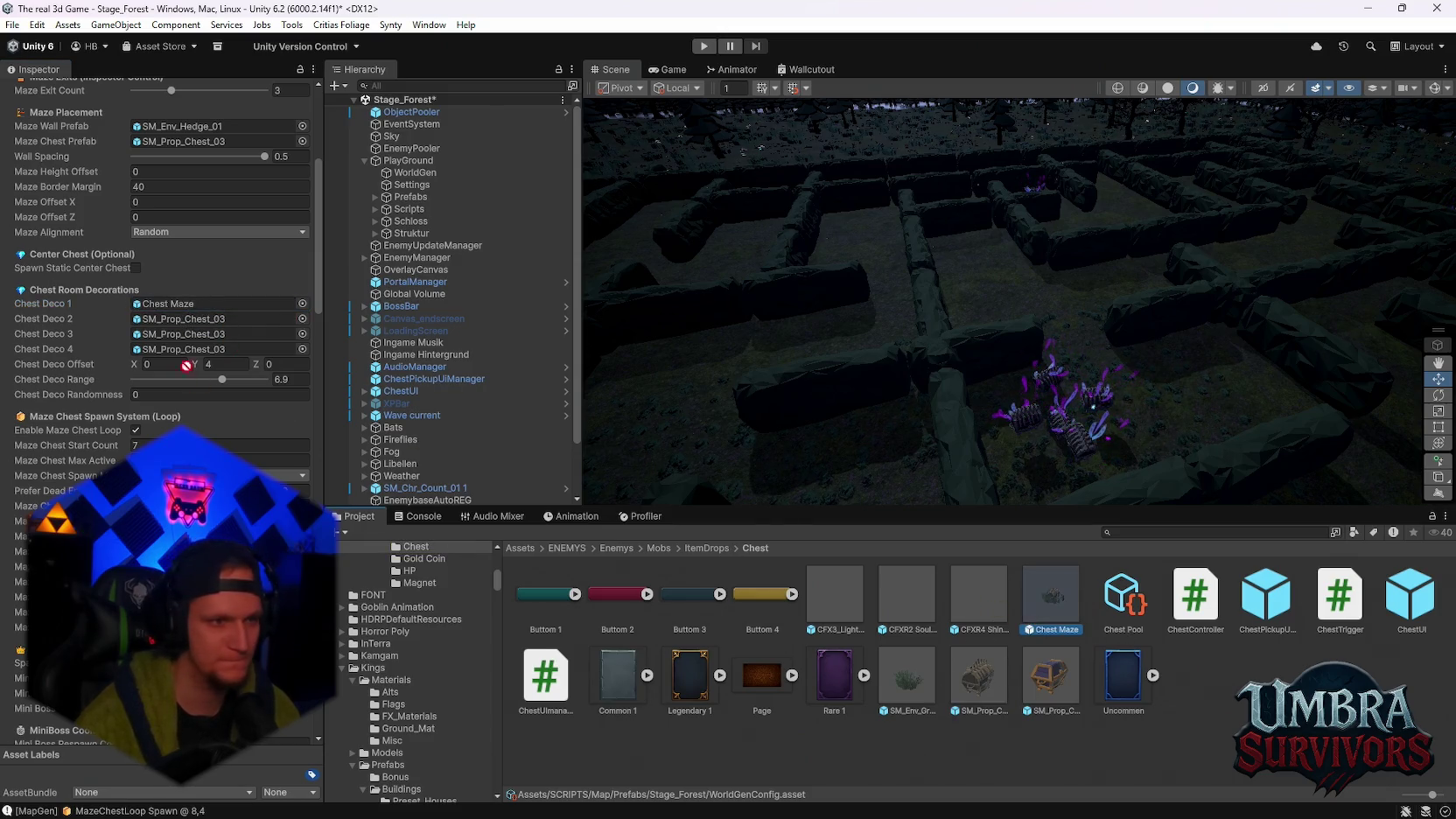
{"action": "left_click_drag", "start_coordinate": [187, 366], "coordinate": [219, 319]}
{"action": "left_click_drag", "start_coordinate": [1055, 603], "coordinate": [219, 334]}
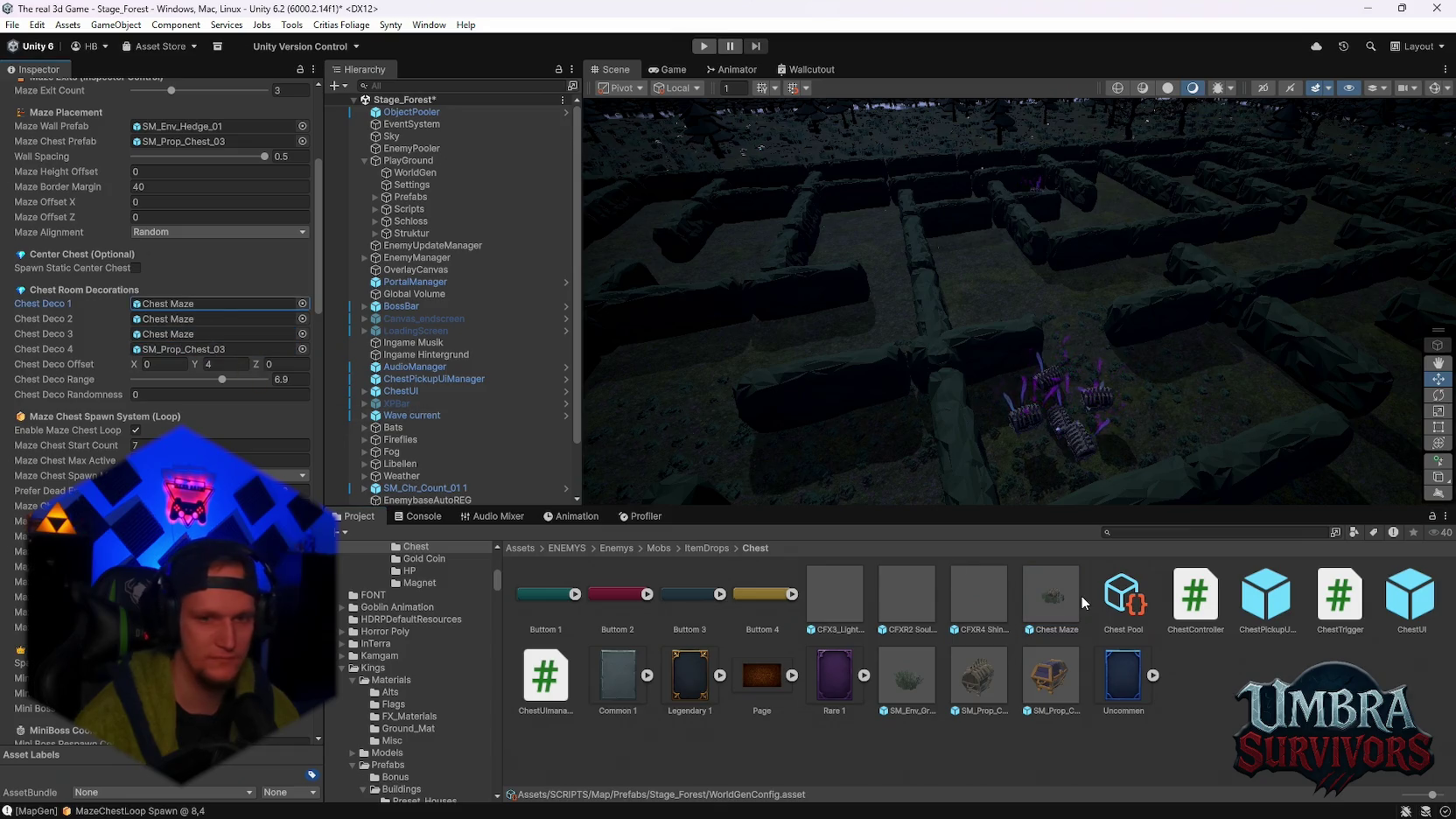
{"action": "left_click_drag", "start_coordinate": [1054, 599], "coordinate": [218, 348]}
{"action": "scroll", "coordinate": [180, 390], "scroll_direction": "up", "scroll_amount": 6}
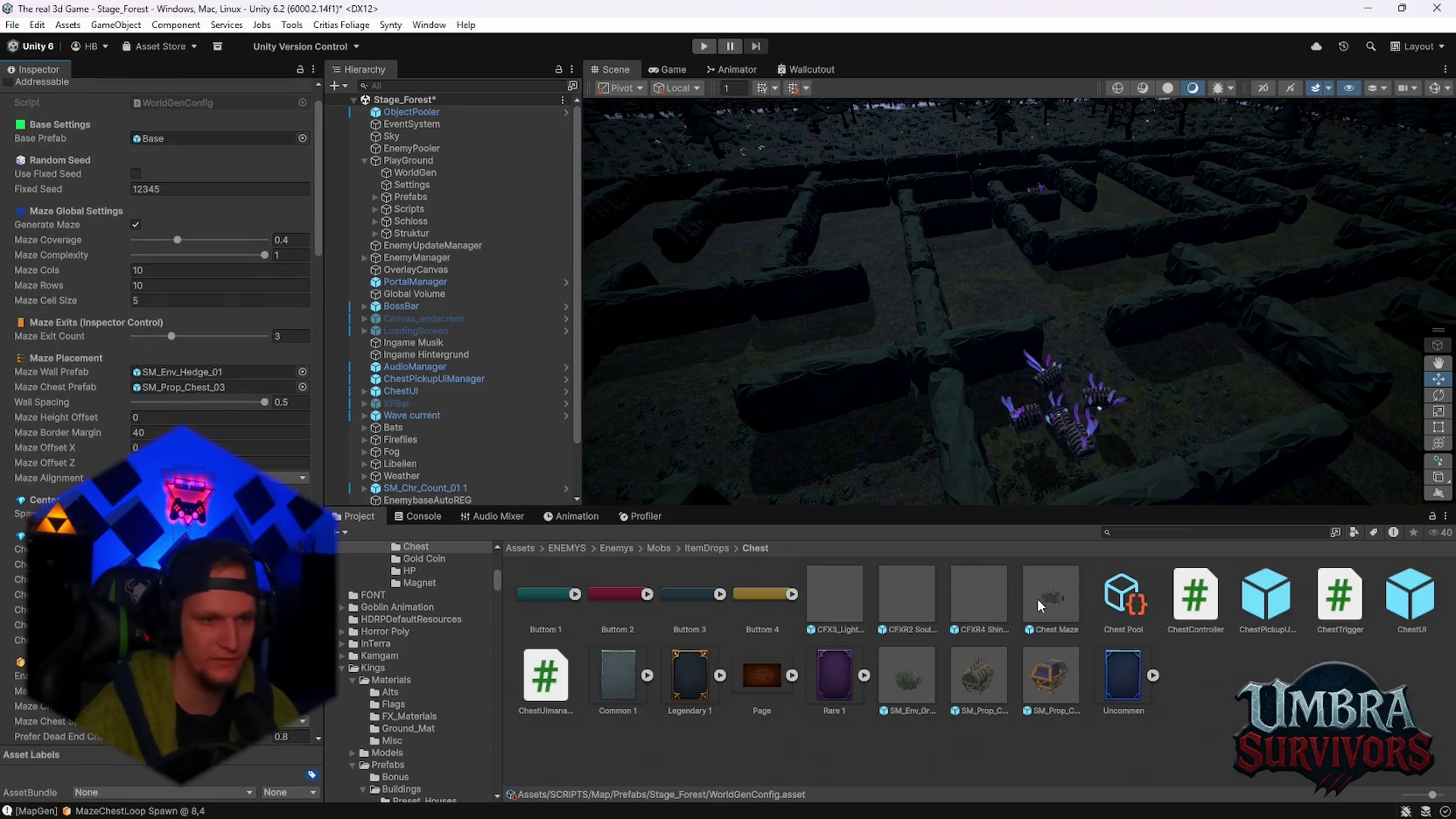
{"action": "left_click_drag", "start_coordinate": [1040, 605], "coordinate": [196, 395]}
Review the 10 cols × 10 rows maze config and start play-testing the forest stage
{"action": "scroll", "coordinate": [196, 394], "scroll_direction": "down", "scroll_amount": 5}
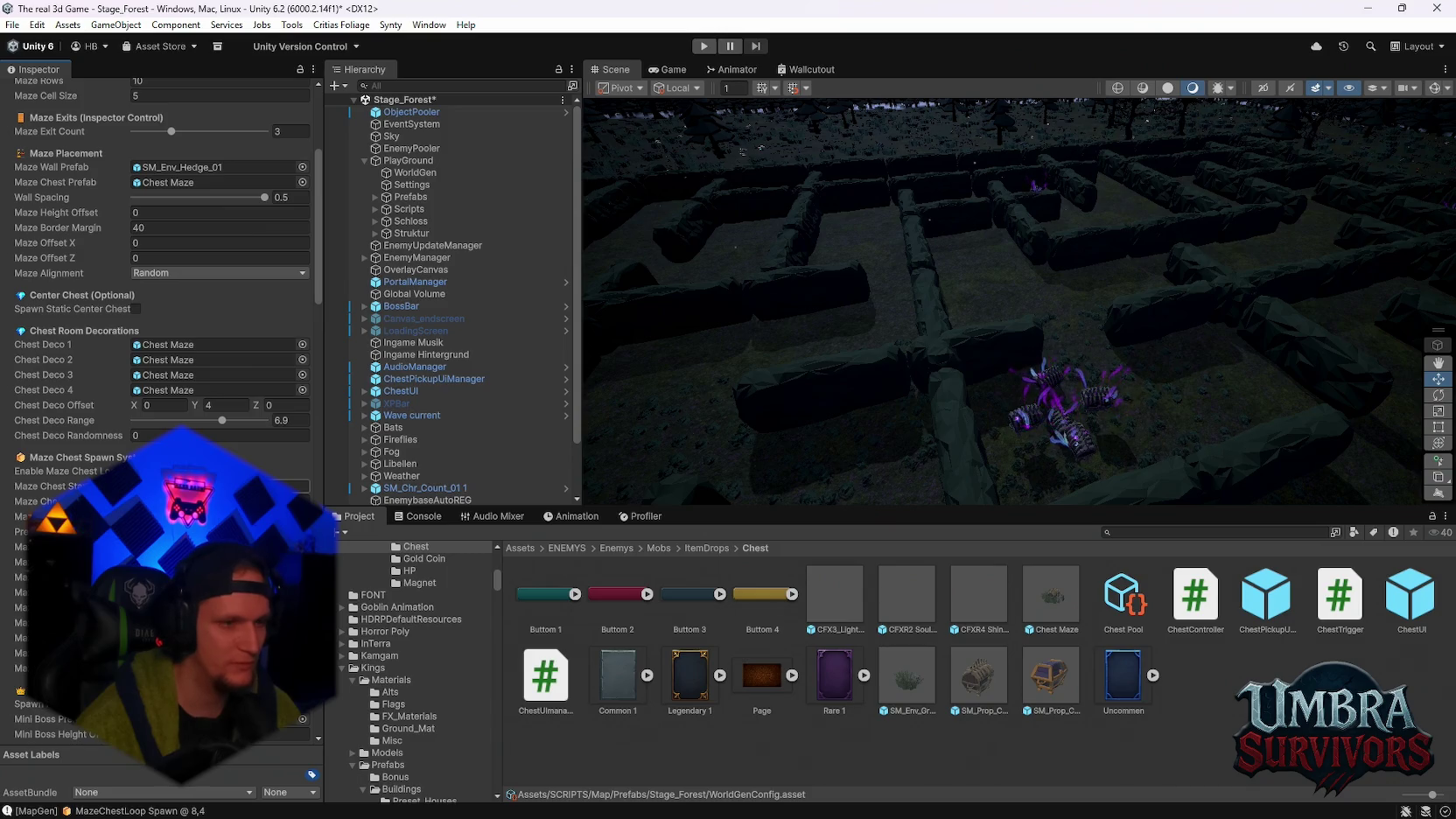
{"action": "scroll", "coordinate": [219, 464], "scroll_direction": "down", "scroll_amount": 3}
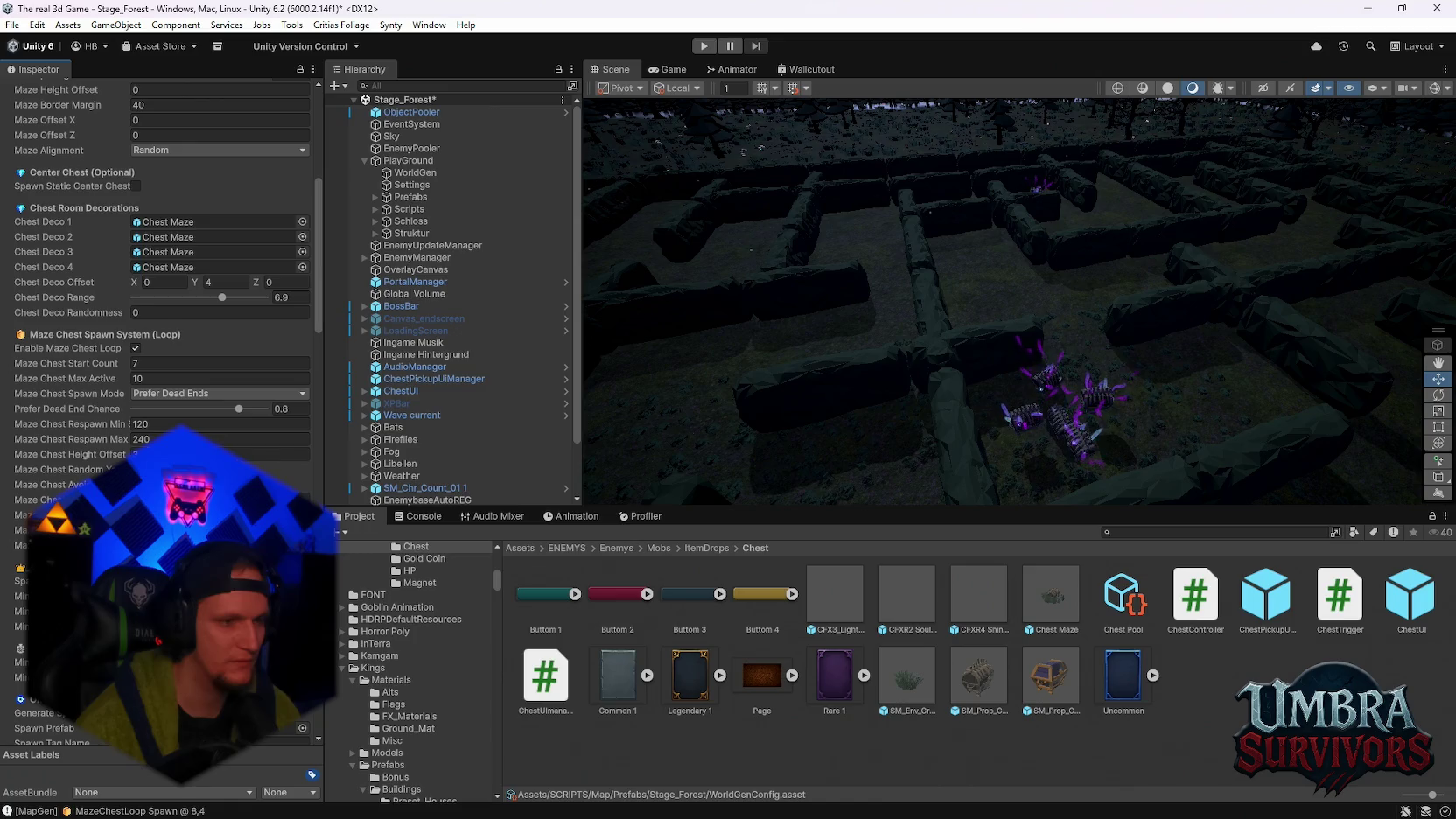
{"action": "scroll", "coordinate": [157, 411], "scroll_direction": "down", "scroll_amount": 3}
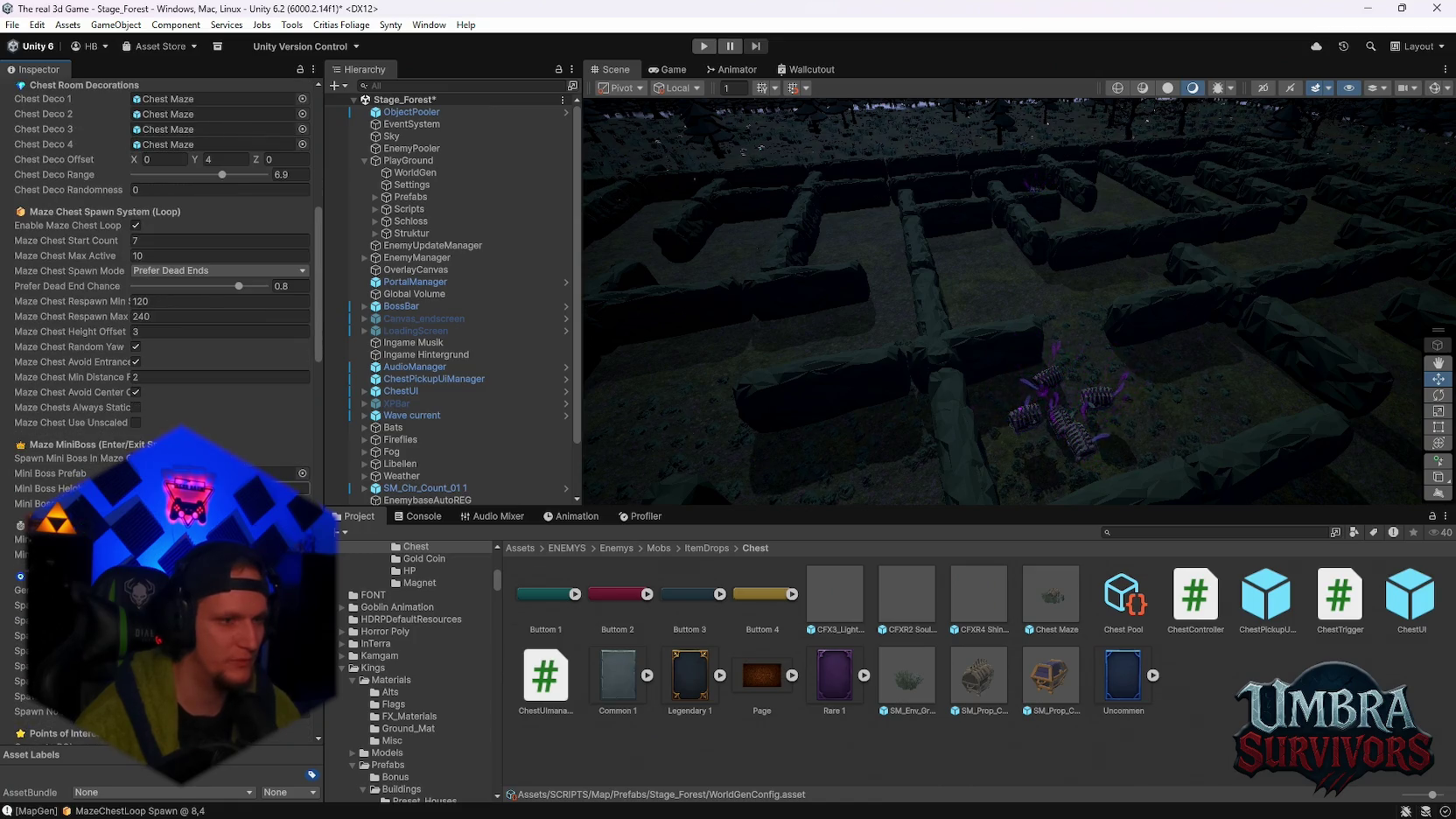
{"action": "scroll", "coordinate": [157, 411], "scroll_direction": "down", "scroll_amount": 1}
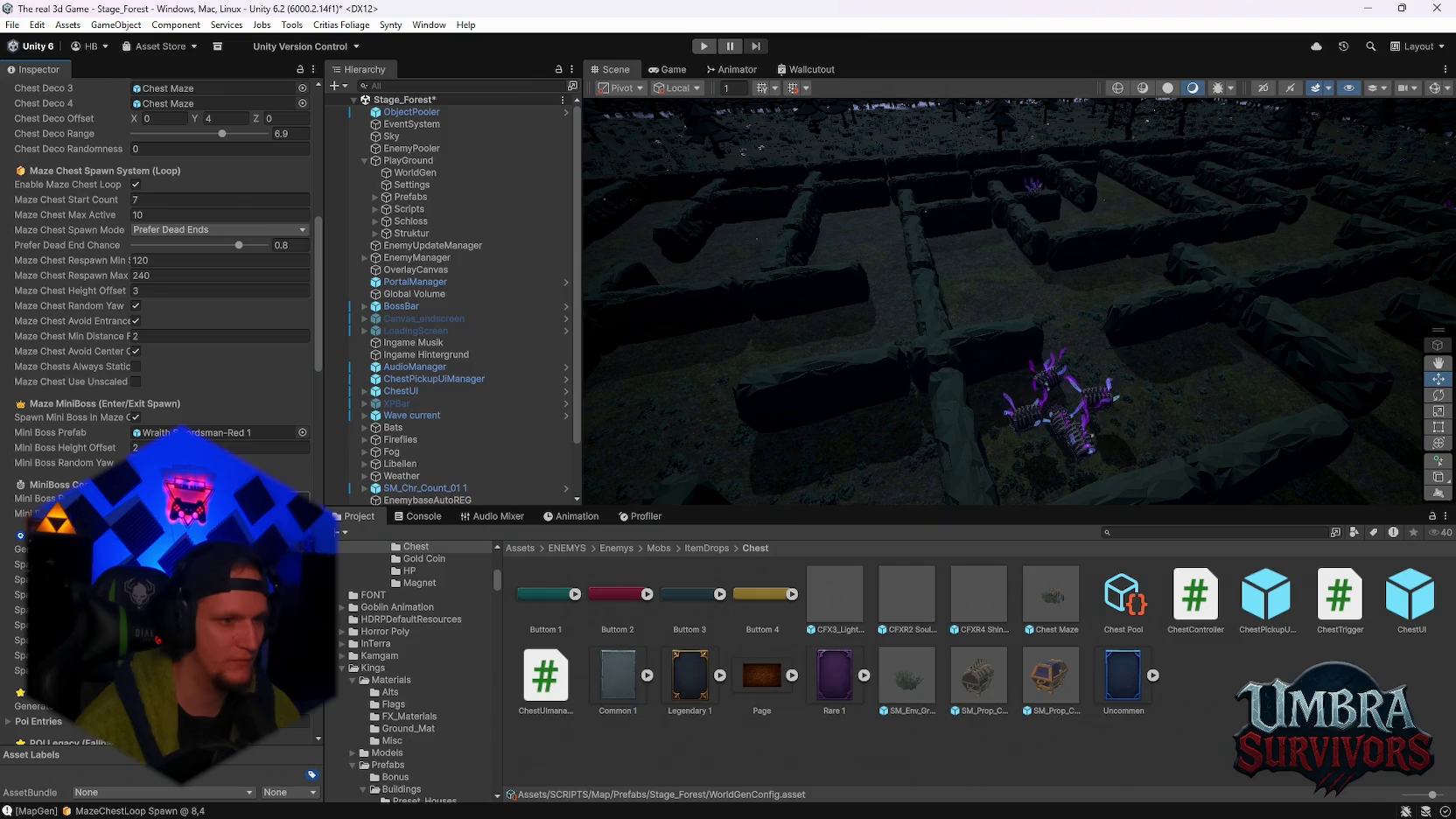
{"action": "scroll", "coordinate": [157, 411], "scroll_direction": "down", "scroll_amount": 1}
{"action": "scroll", "coordinate": [158, 411], "scroll_direction": "down", "scroll_amount": 7}
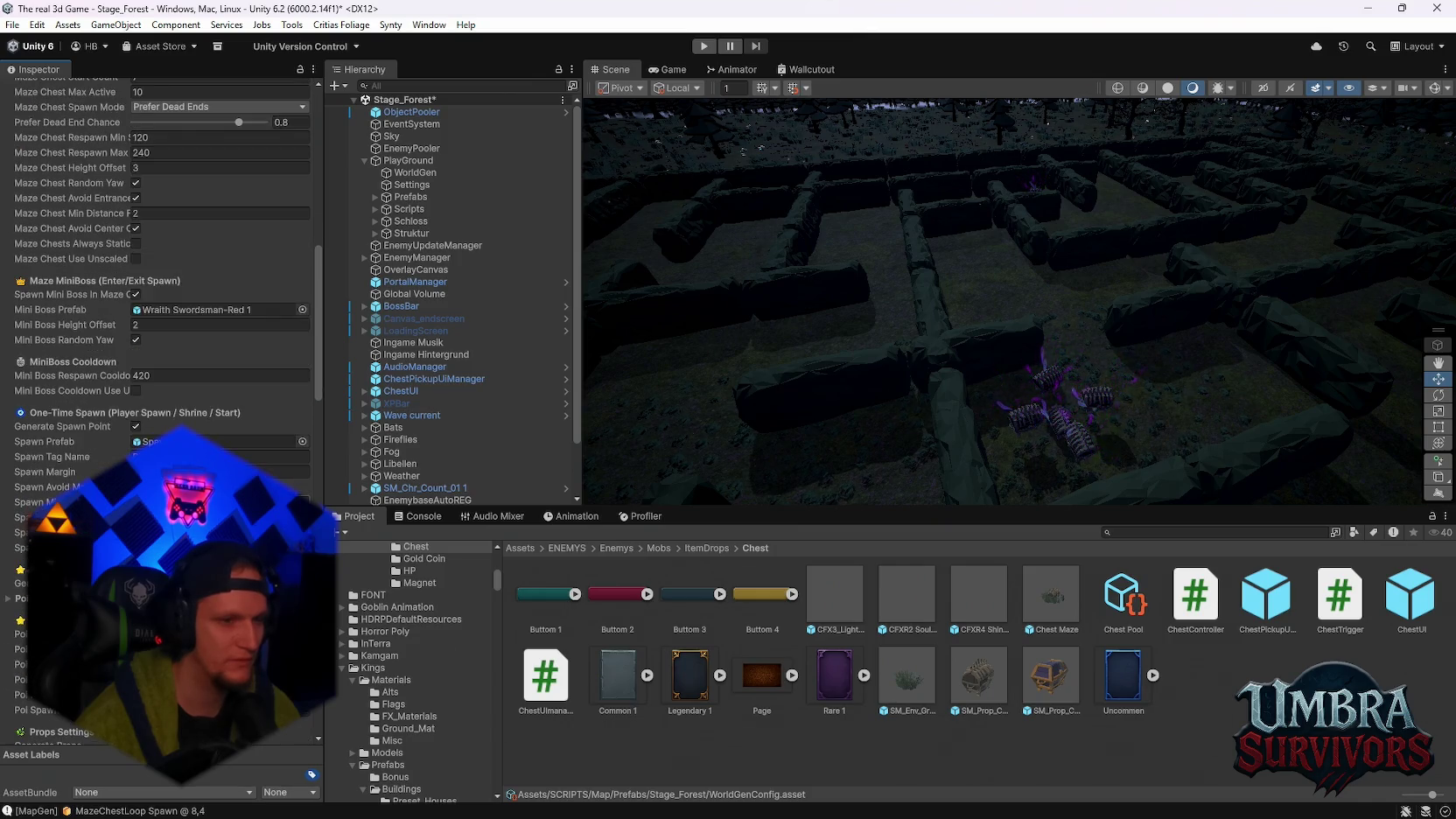
{"action": "scroll", "coordinate": [158, 412], "scroll_direction": "up", "scroll_amount": 20}
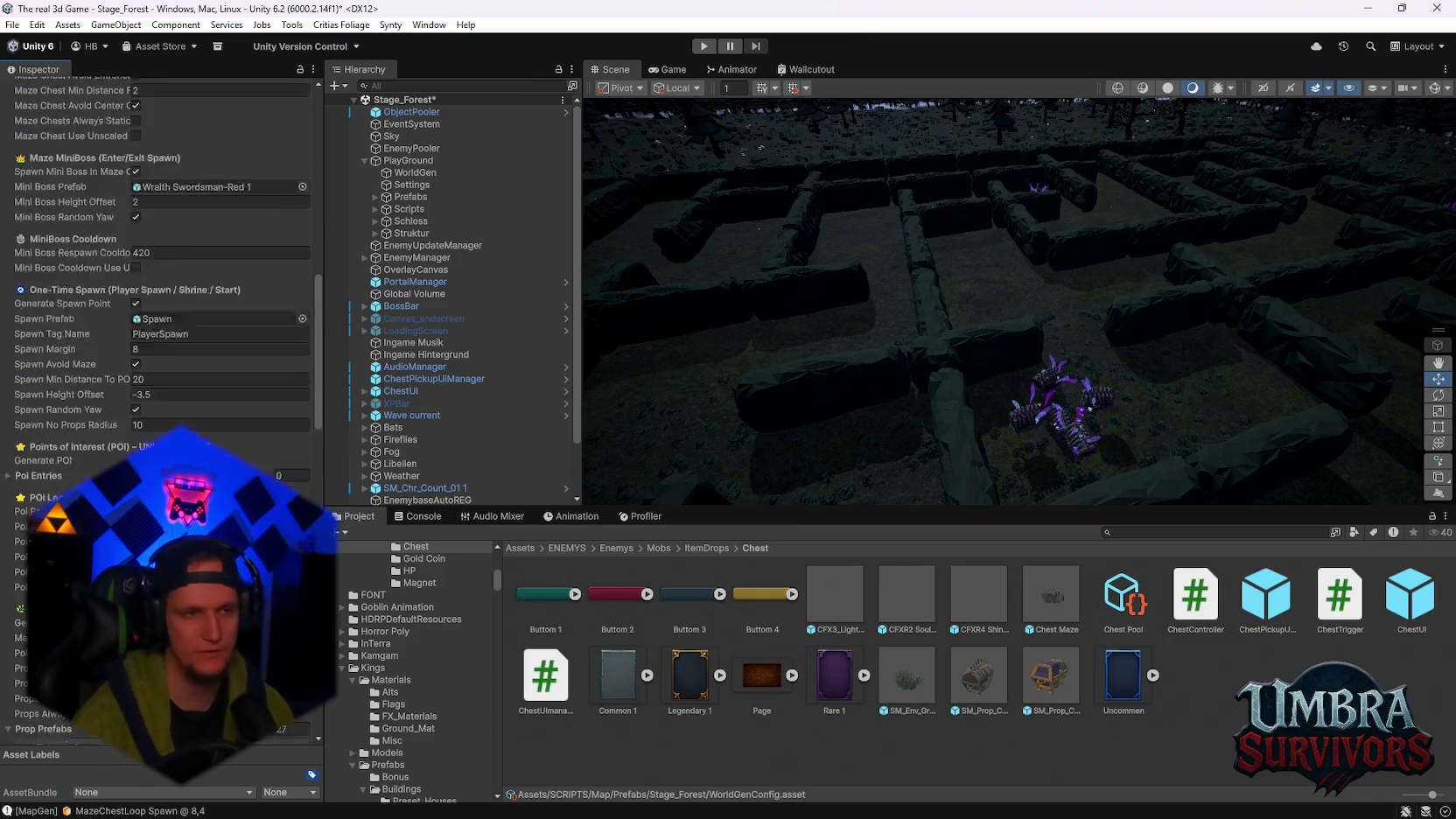
{"action": "scroll", "coordinate": [229, 335], "scroll_direction": "up", "scroll_amount": 1}
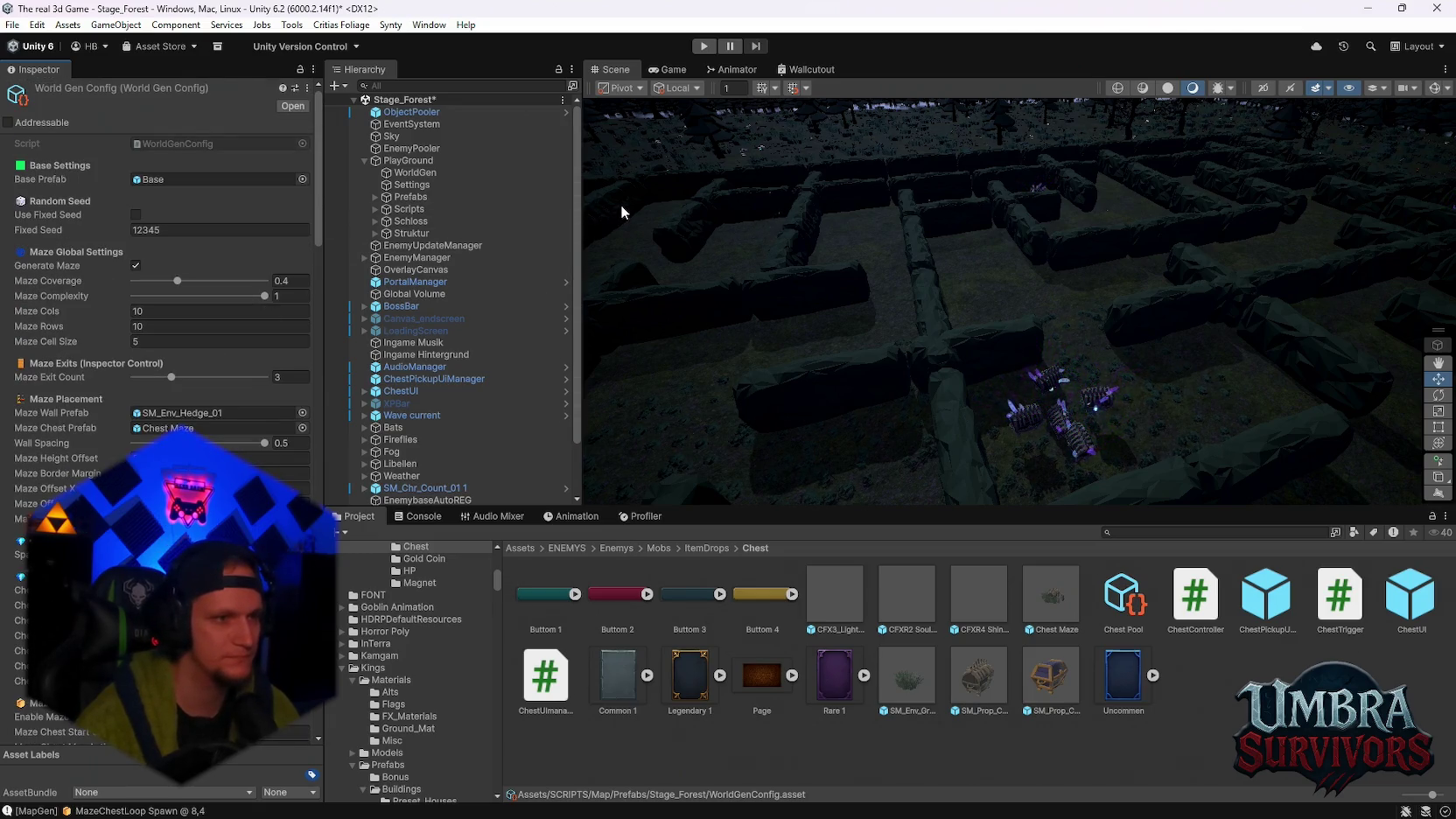
{"action": "scroll", "coordinate": [676, 224], "scroll_direction": "down", "scroll_amount": 5}
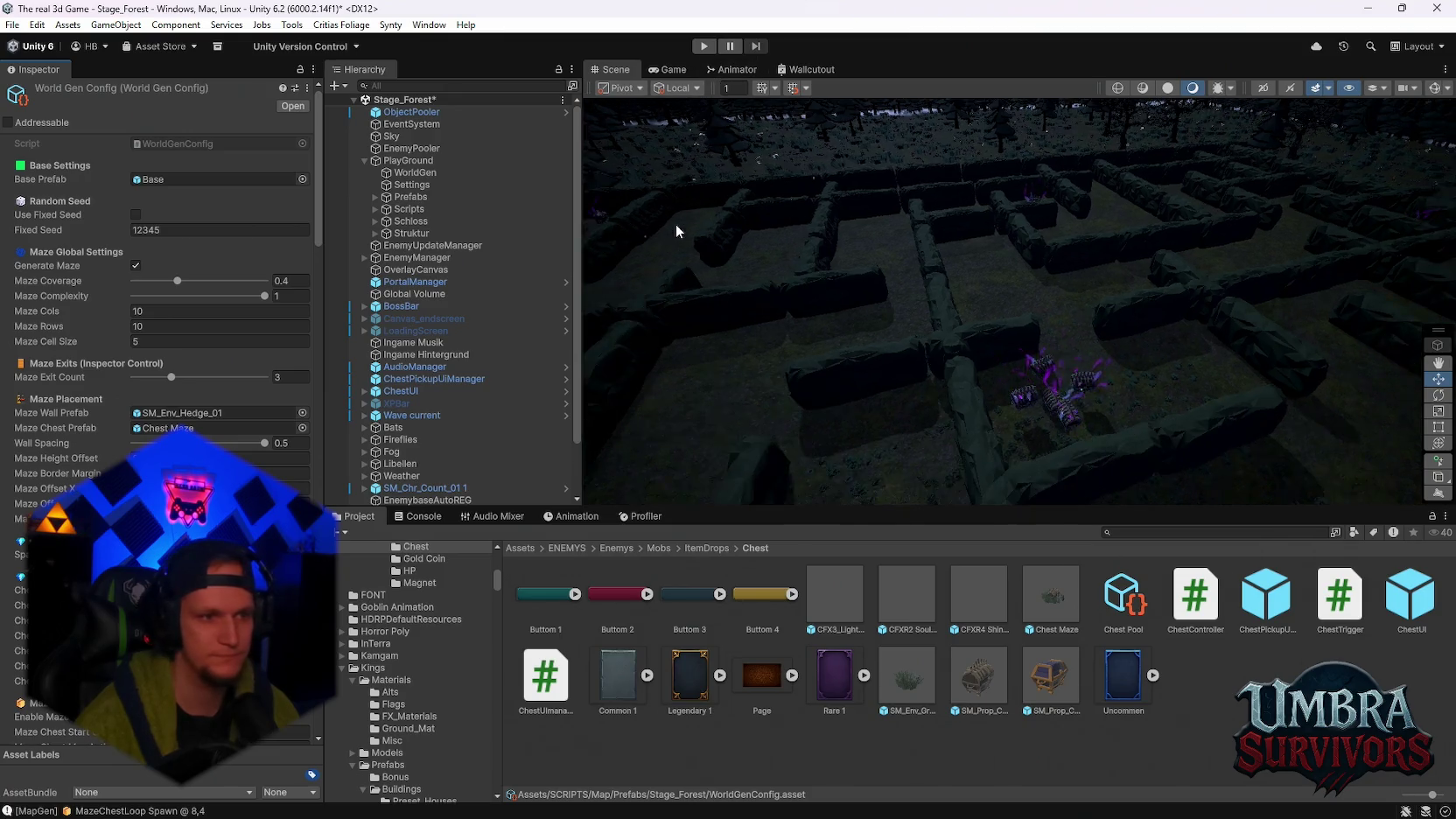
{"action": "scroll", "coordinate": [823, 219], "scroll_direction": "down", "scroll_amount": 5}
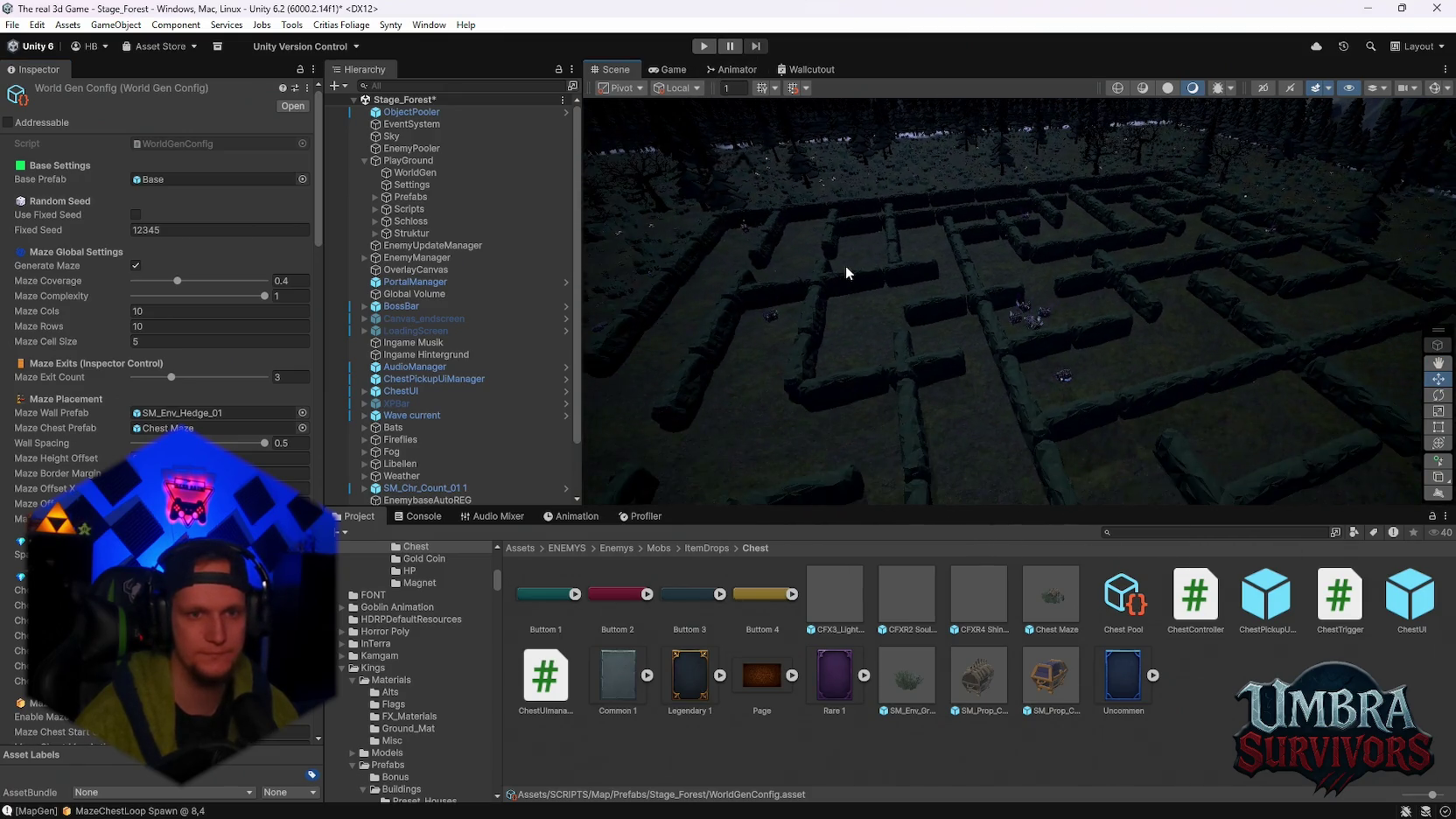
{"action": "left_click", "coordinate": [701, 47]}
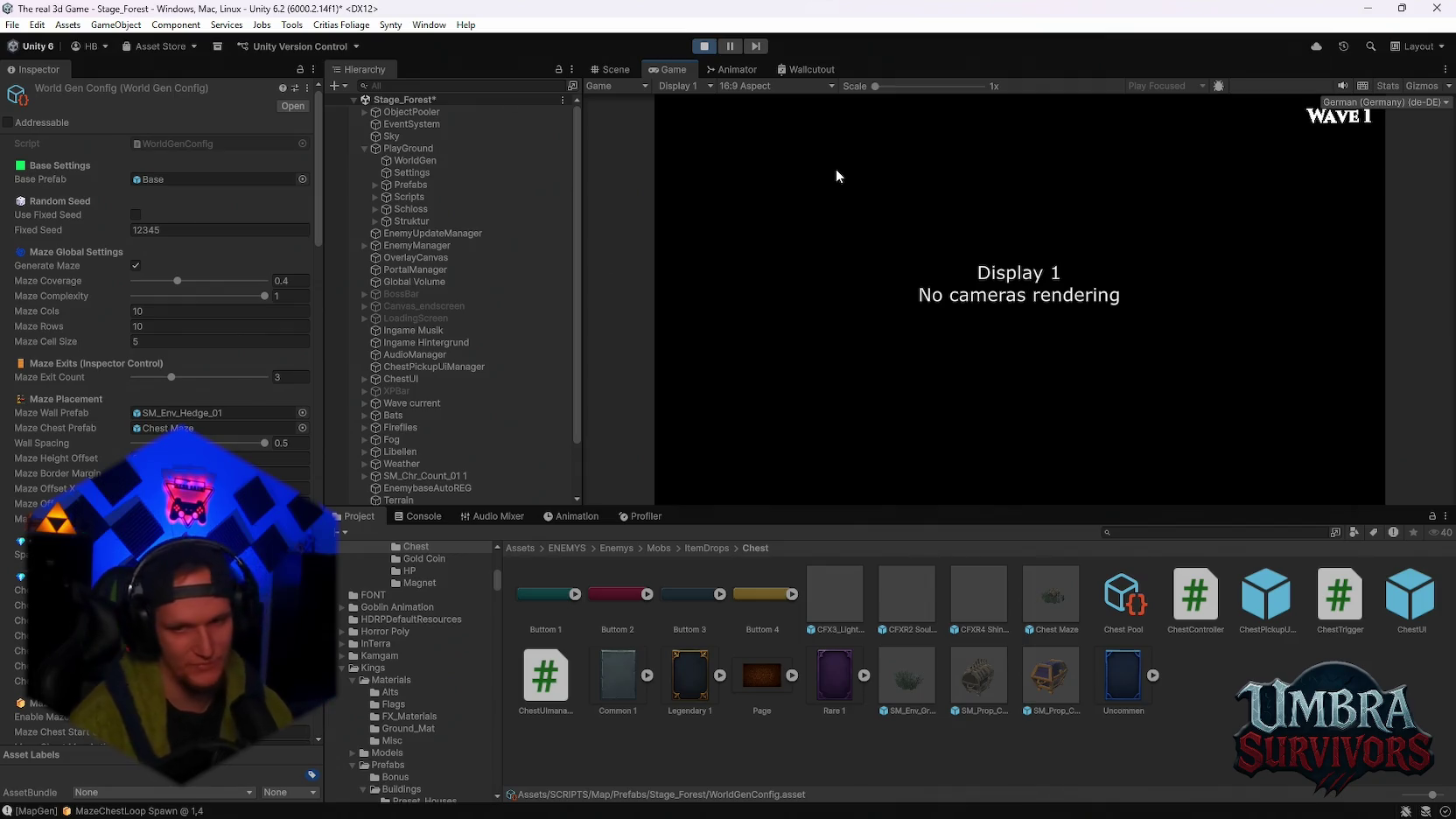
Switch to the Scene view to inspect the running Stage_Forest hedge maze in 3D
{"action": "left_click", "coordinate": [615, 70]}
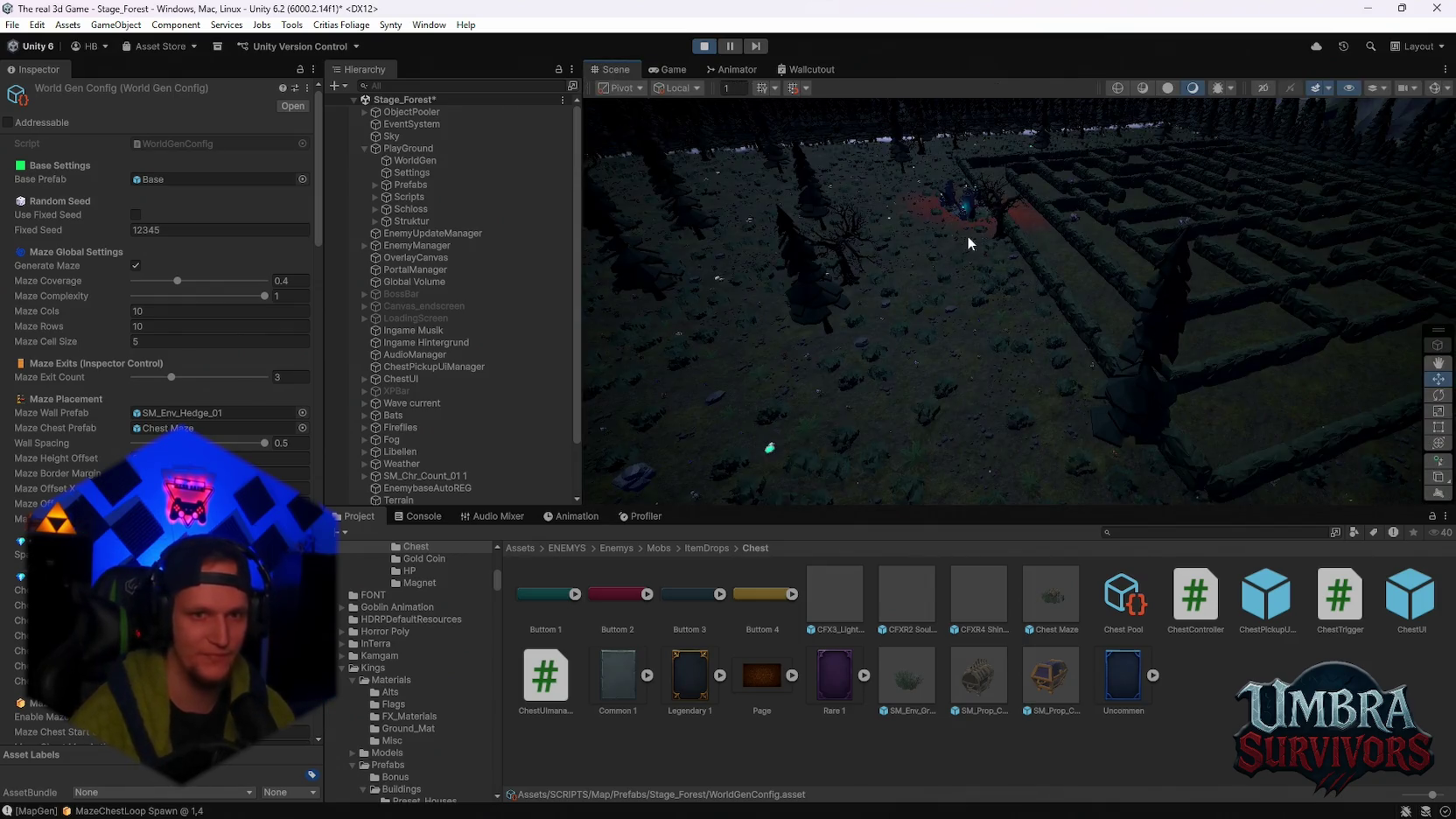
{"action": "scroll", "coordinate": [976, 232], "scroll_direction": "up", "scroll_amount": 5}
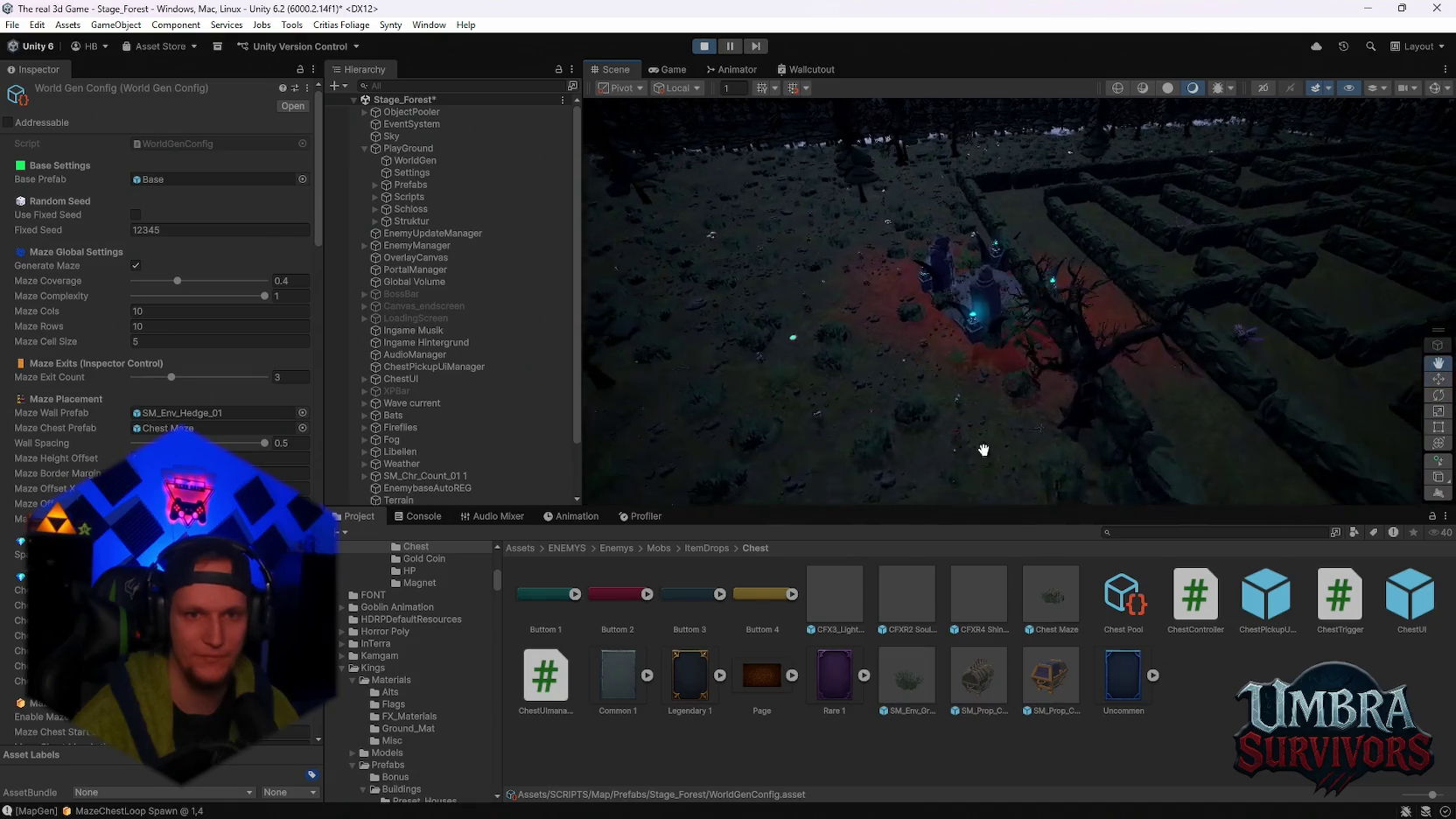
{"action": "scroll", "coordinate": [984, 449], "scroll_direction": "up", "scroll_amount": 5}
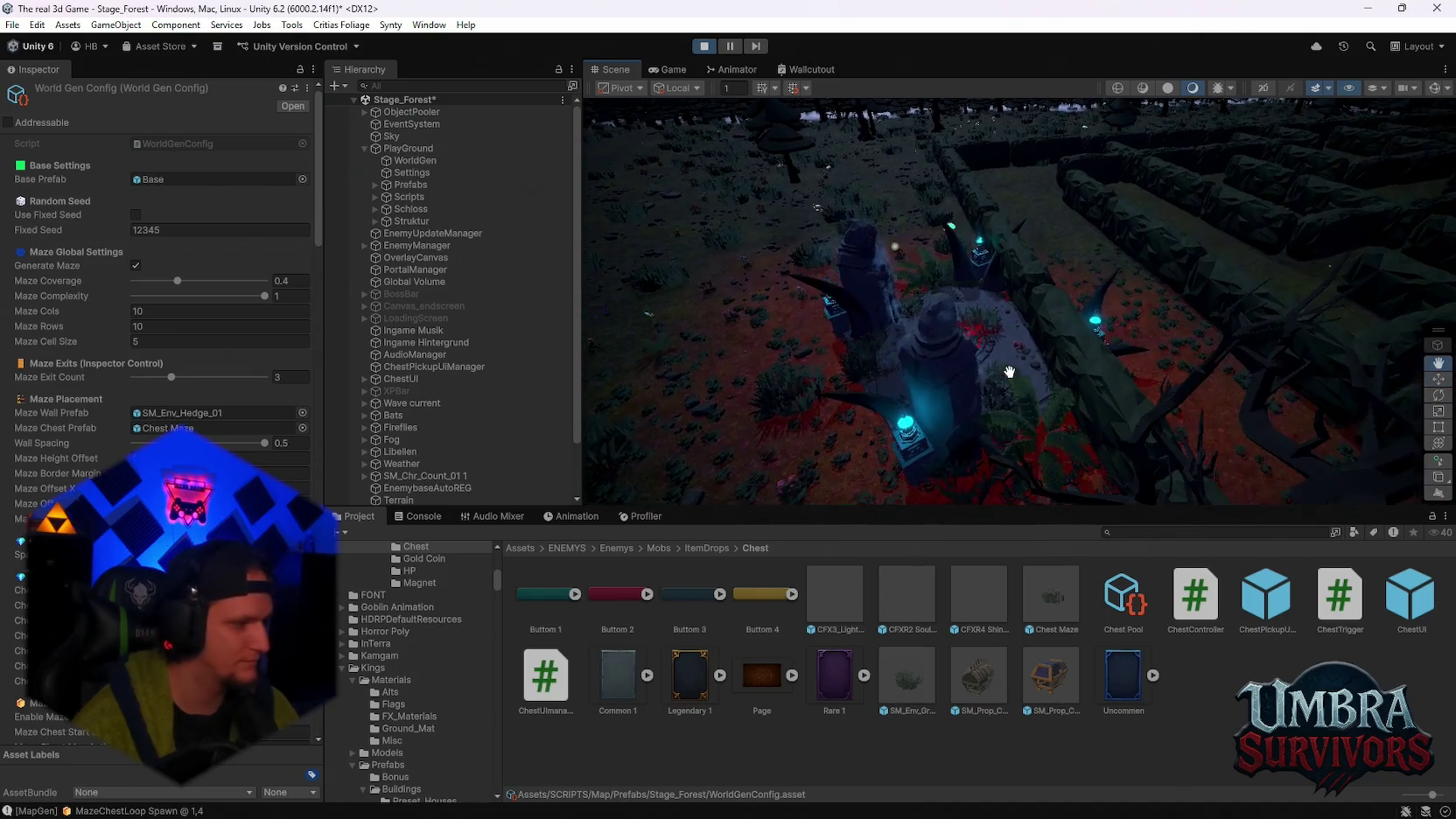
{"action": "scroll", "coordinate": [1009, 372], "scroll_direction": "up", "scroll_amount": 5}
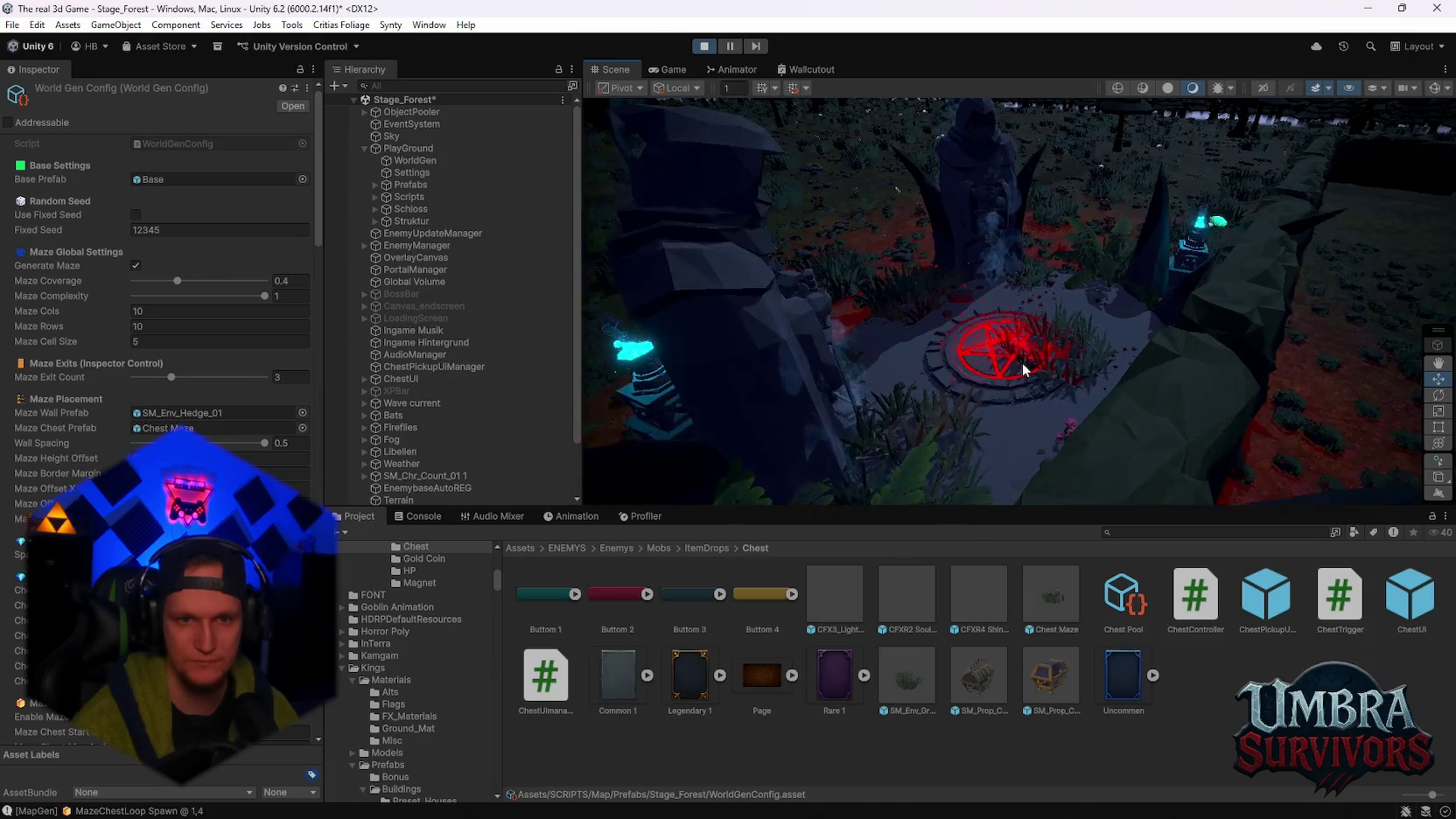
{"action": "mouse_move", "coordinate": [1021, 362]}
{"action": "left_mouse_down"}
{"action": "mouse_move", "coordinate": [924, 324]}
{"action": "mouse_move", "coordinate": [1084, 388]}
{"action": "mouse_move", "coordinate": [1031, 344]}
{"action": "mouse_move", "coordinate": [1096, 316]}
{"action": "mouse_move", "coordinate": [1108, 441]}
{"action": "mouse_move", "coordinate": [1087, 409]}
{"action": "mouse_move", "coordinate": [1058, 412]}
{"action": "mouse_move", "coordinate": [1043, 334]}
{"action": "mouse_move", "coordinate": [1069, 361]}
{"action": "mouse_move", "coordinate": [1004, 368]}
{"action": "mouse_move", "coordinate": [1030, 301]}
{"action": "mouse_move", "coordinate": [1004, 254]}
{"action": "mouse_move", "coordinate": [1221, 387]}
{"action": "mouse_move", "coordinate": [946, 380]}
{"action": "left_mouse_up"}
{"action": "scroll", "coordinate": [420, 463], "scroll_direction": "down", "scroll_amount": 3}
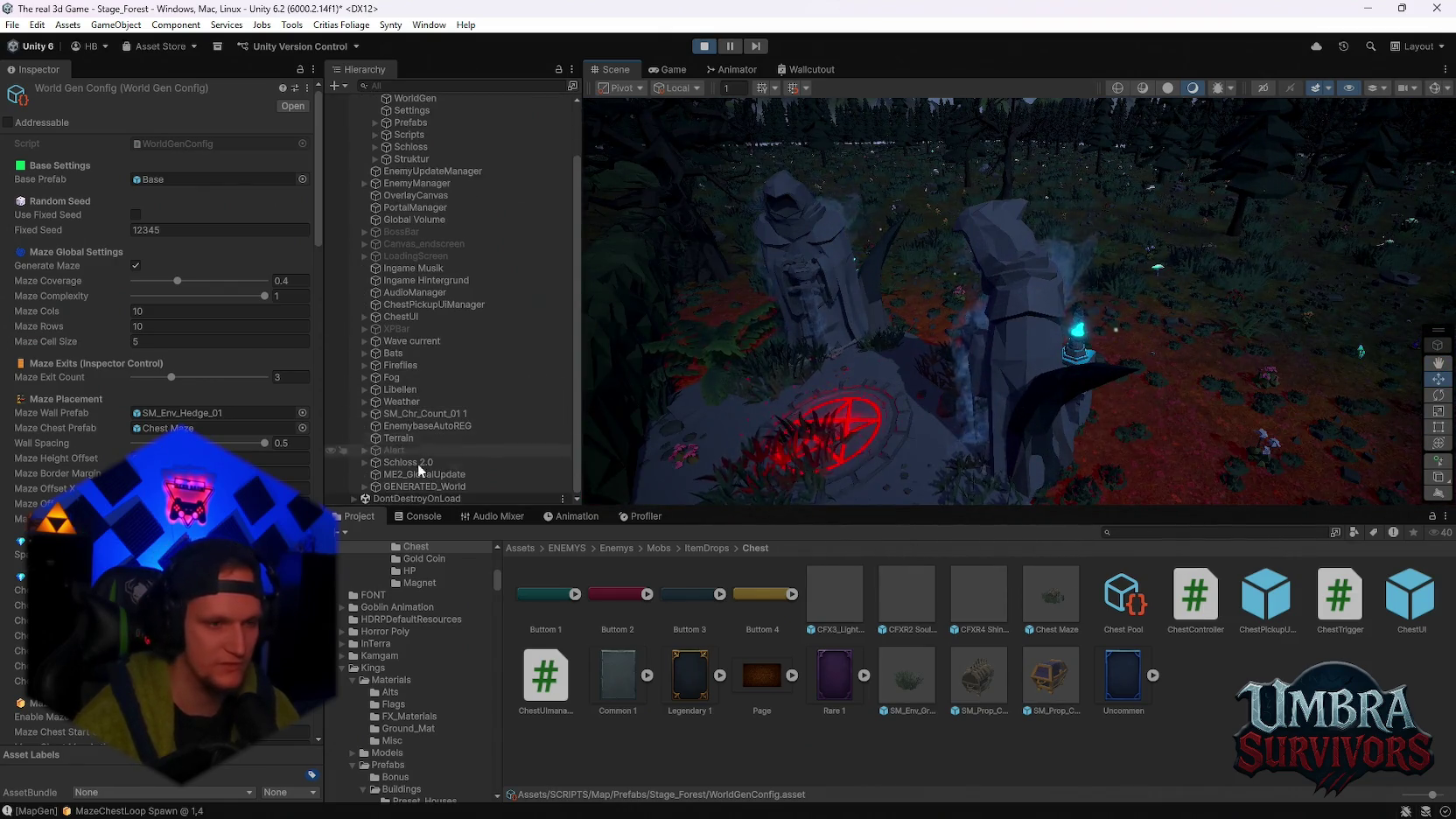
{"action": "scroll", "coordinate": [512, 429], "scroll_direction": "up", "scroll_amount": 3}
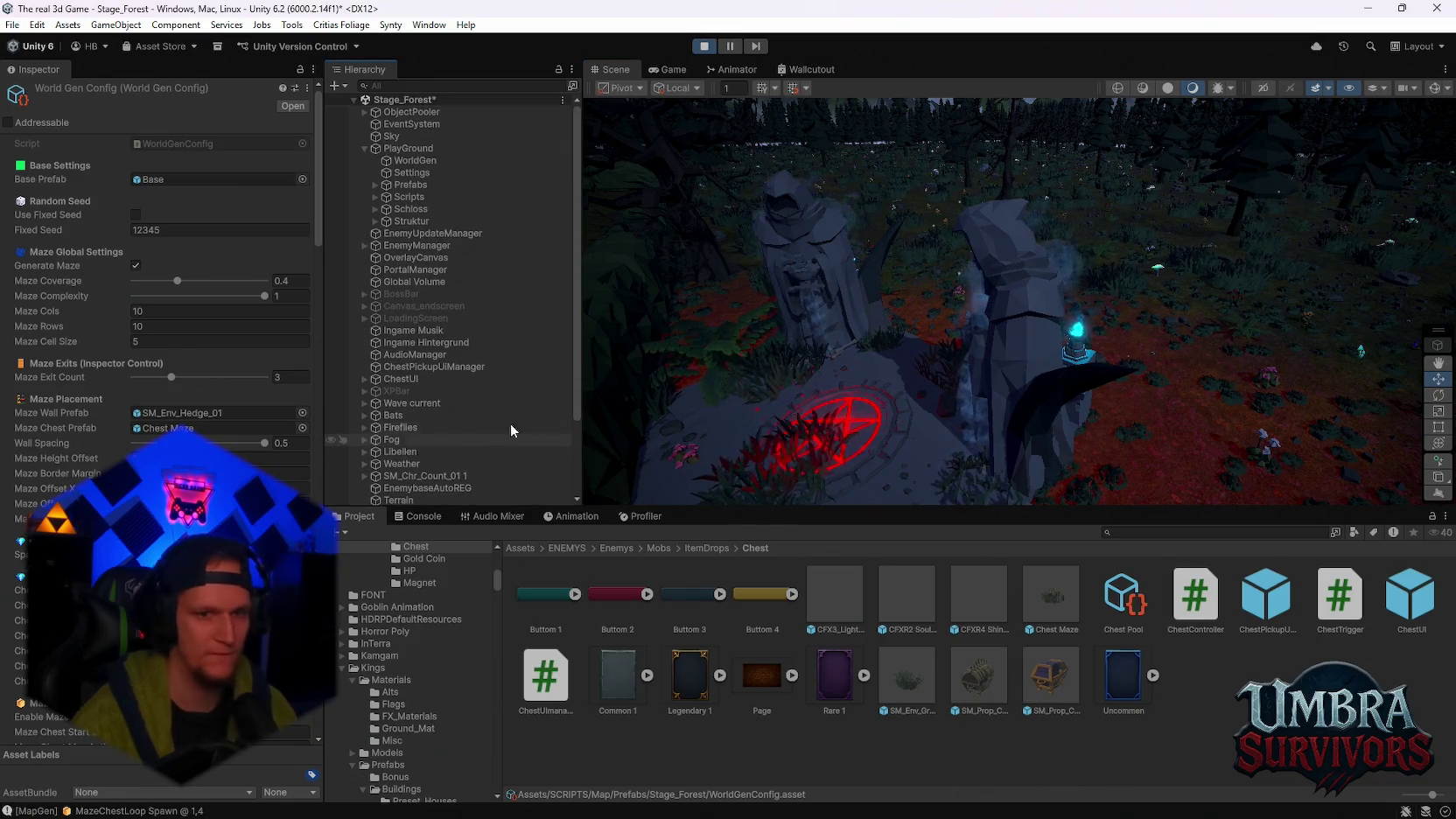
{"action": "mouse_move", "coordinate": [1006, 412]}
{"action": "left_mouse_down"}
{"action": "mouse_move", "coordinate": [1029, 401]}
{"action": "mouse_move", "coordinate": [947, 333]}
{"action": "mouse_move", "coordinate": [1085, 402]}
{"action": "mouse_move", "coordinate": [1102, 394]}
{"action": "left_mouse_up"}
{"action": "scroll", "coordinate": [1073, 411], "scroll_direction": "up", "scroll_amount": 8}
{"action": "scroll", "coordinate": [158, 262], "scroll_direction": "down", "scroll_amount": 6}
{"action": "scroll", "coordinate": [417, 427], "scroll_direction": "down", "scroll_amount": 3}
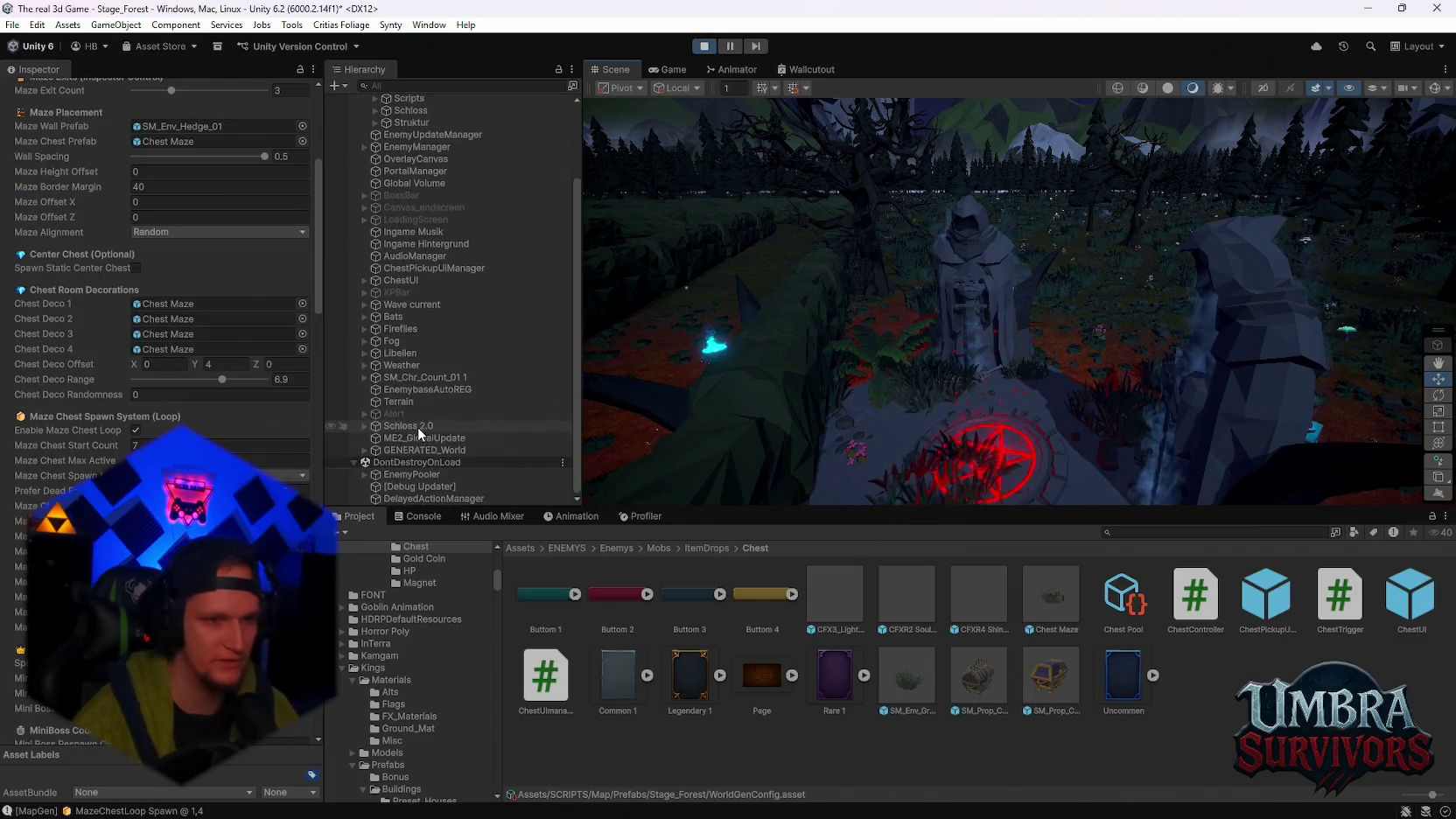
Expand GENERATED_World, SpawnPoint and MAP_SPAWNPOINT in the Hierarchy to list its children
{"action": "left_click", "coordinate": [364, 450]}
{"action": "scroll", "coordinate": [406, 454], "scroll_direction": "down", "scroll_amount": 2}
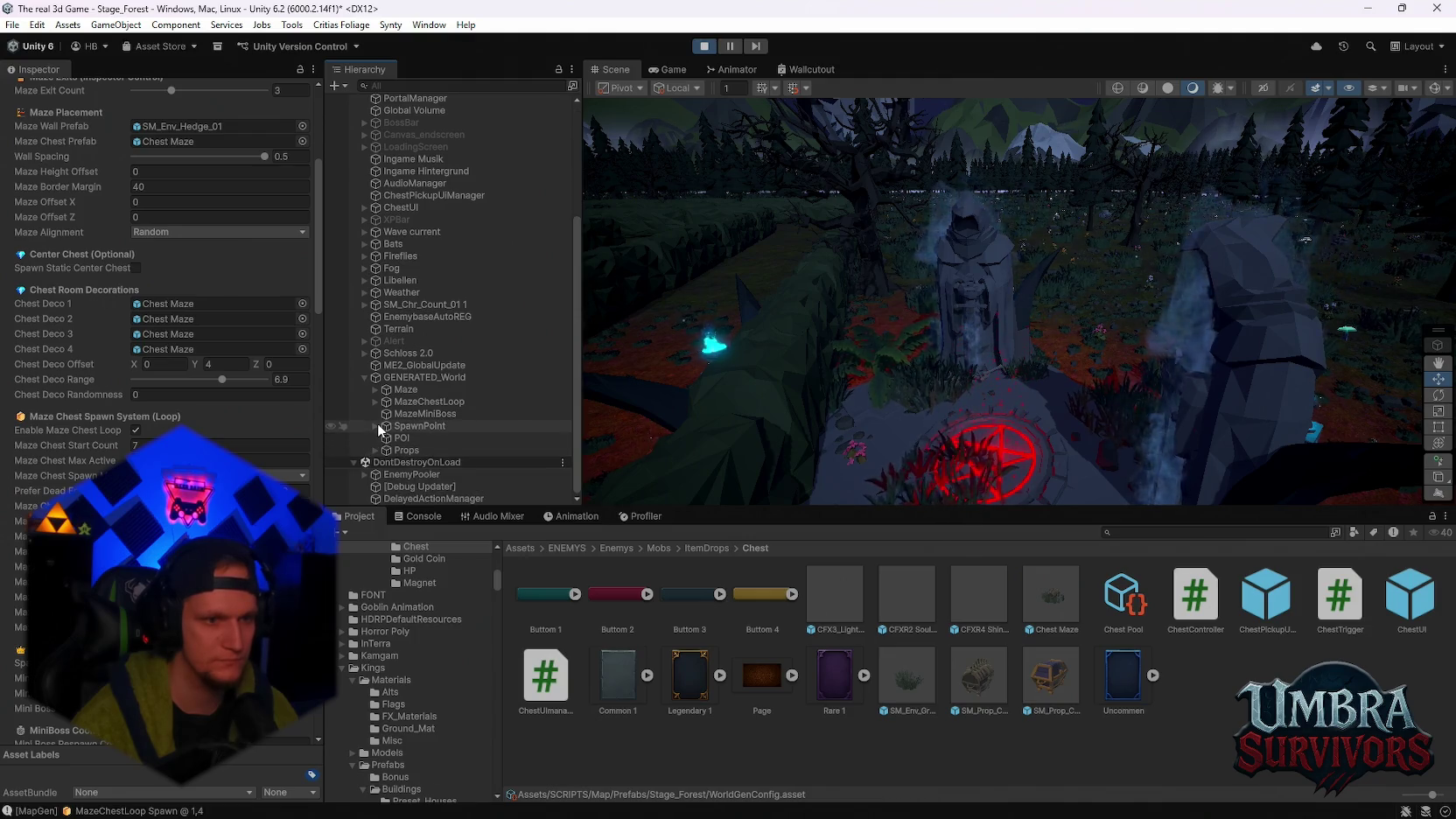
{"action": "left_click", "coordinate": [376, 426]}
{"action": "left_click", "coordinate": [390, 437]}
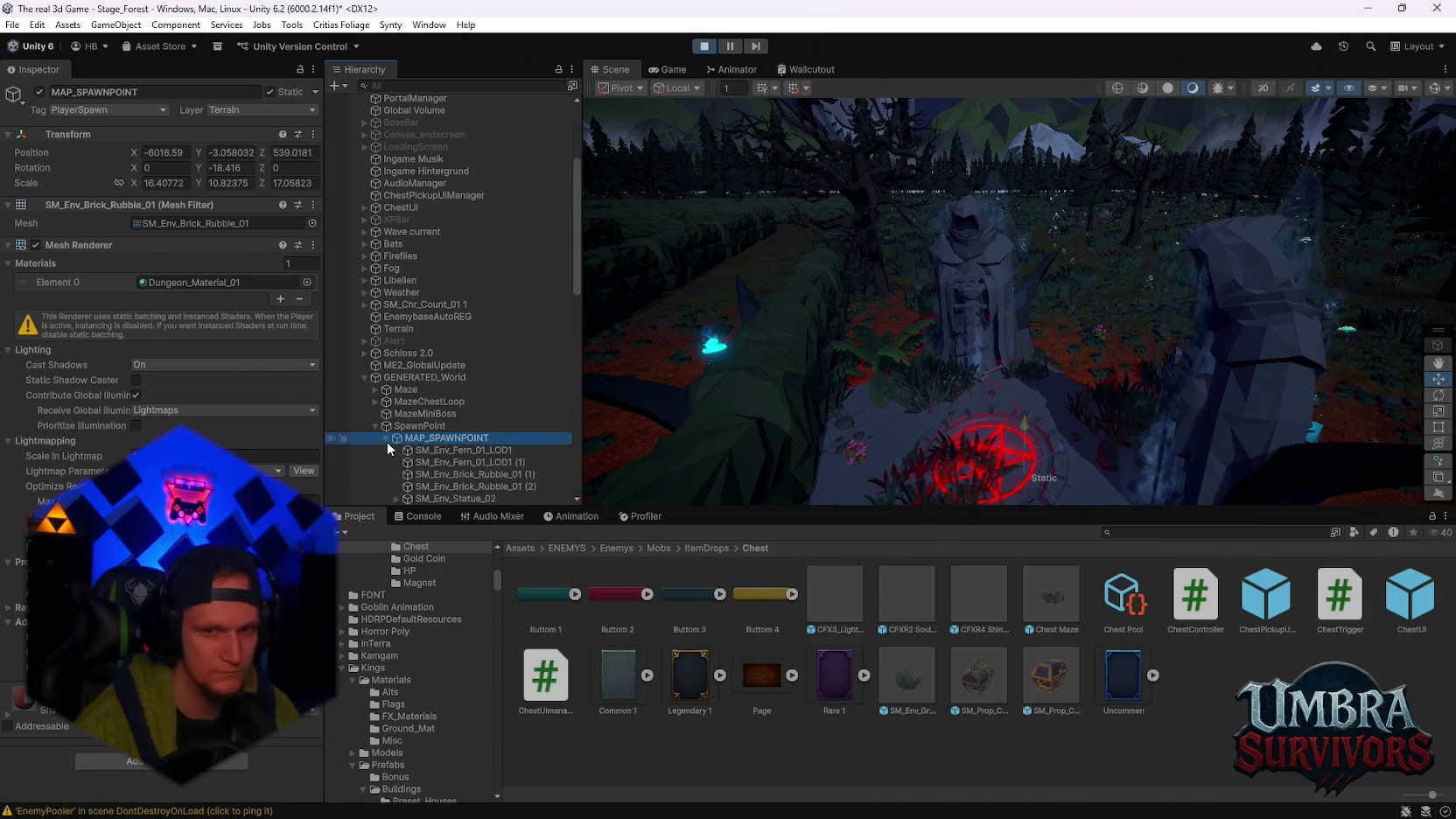
{"action": "left_click", "coordinate": [386, 440]}
{"action": "scroll", "coordinate": [483, 427], "scroll_direction": "down", "scroll_amount": 10}
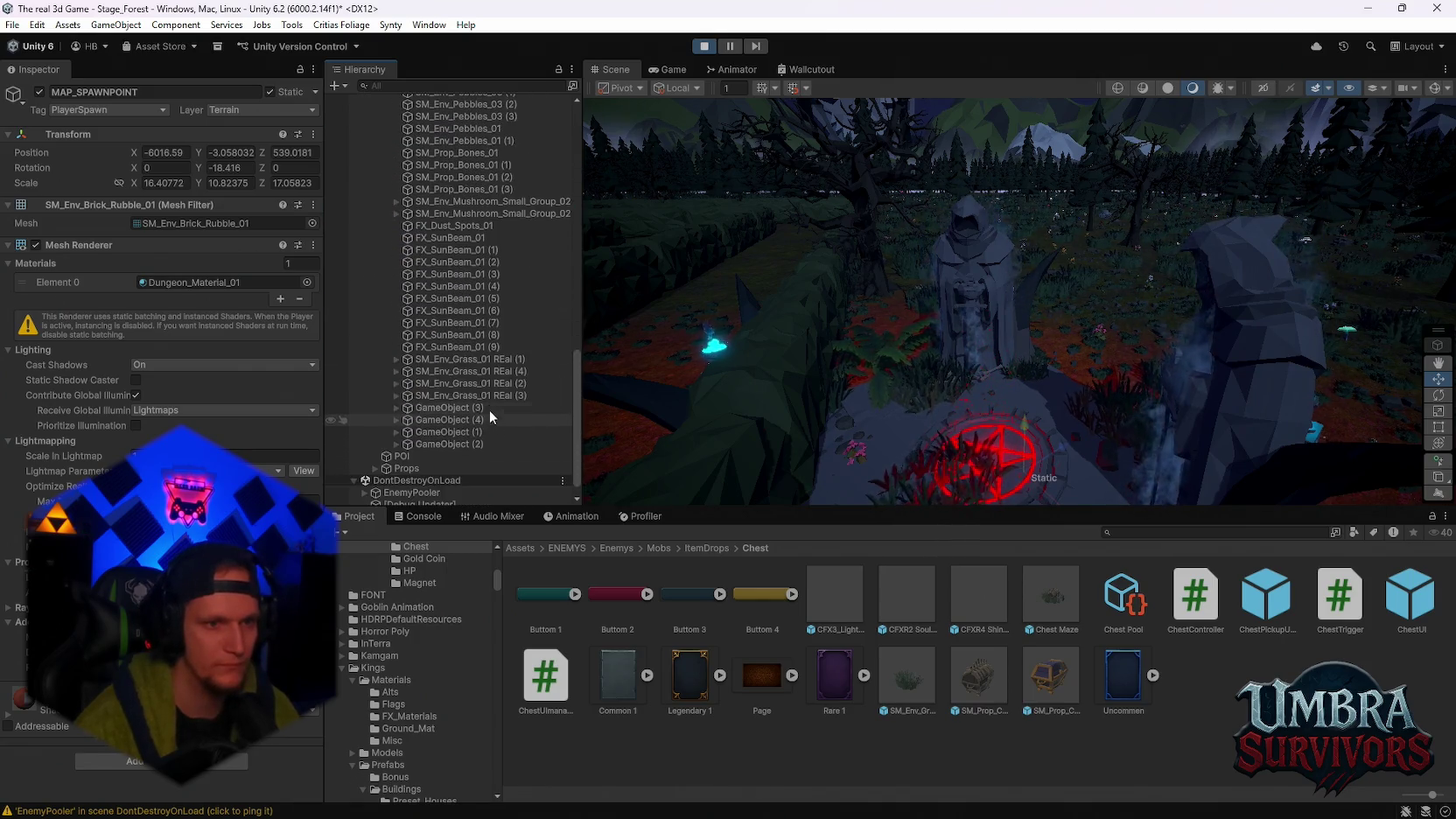
{"action": "scroll", "coordinate": [471, 352], "scroll_direction": "up", "scroll_amount": 2}
Filter the Hierarchy by 'point', select the range-5 realtime Point Light, then clear the filter
{"action": "left_click", "coordinate": [433, 87]}
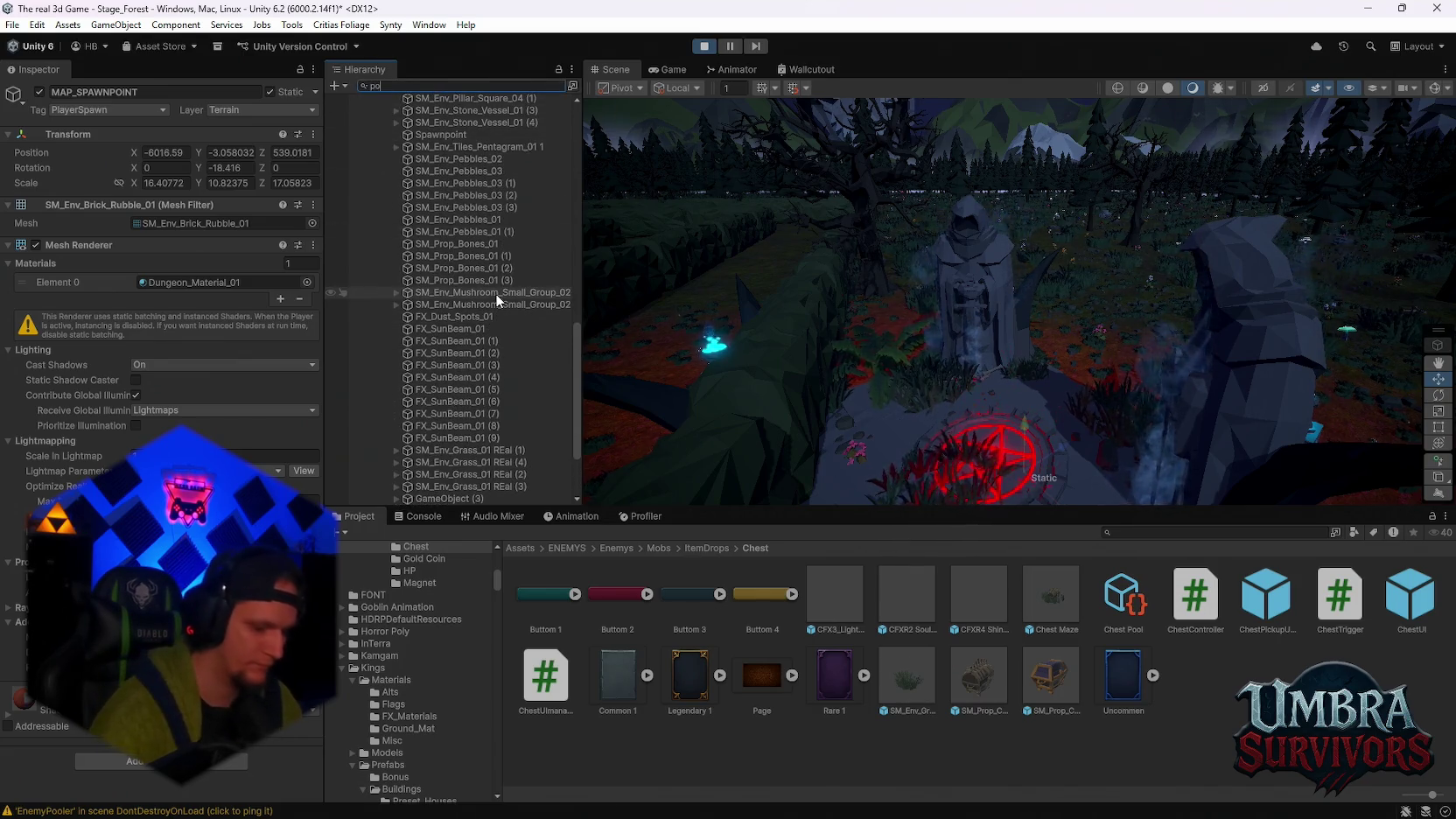
{"action": "type", "text": "point"}
{"action": "left_click", "coordinate": [451, 257]}
{"action": "left_click", "coordinate": [430, 244]}
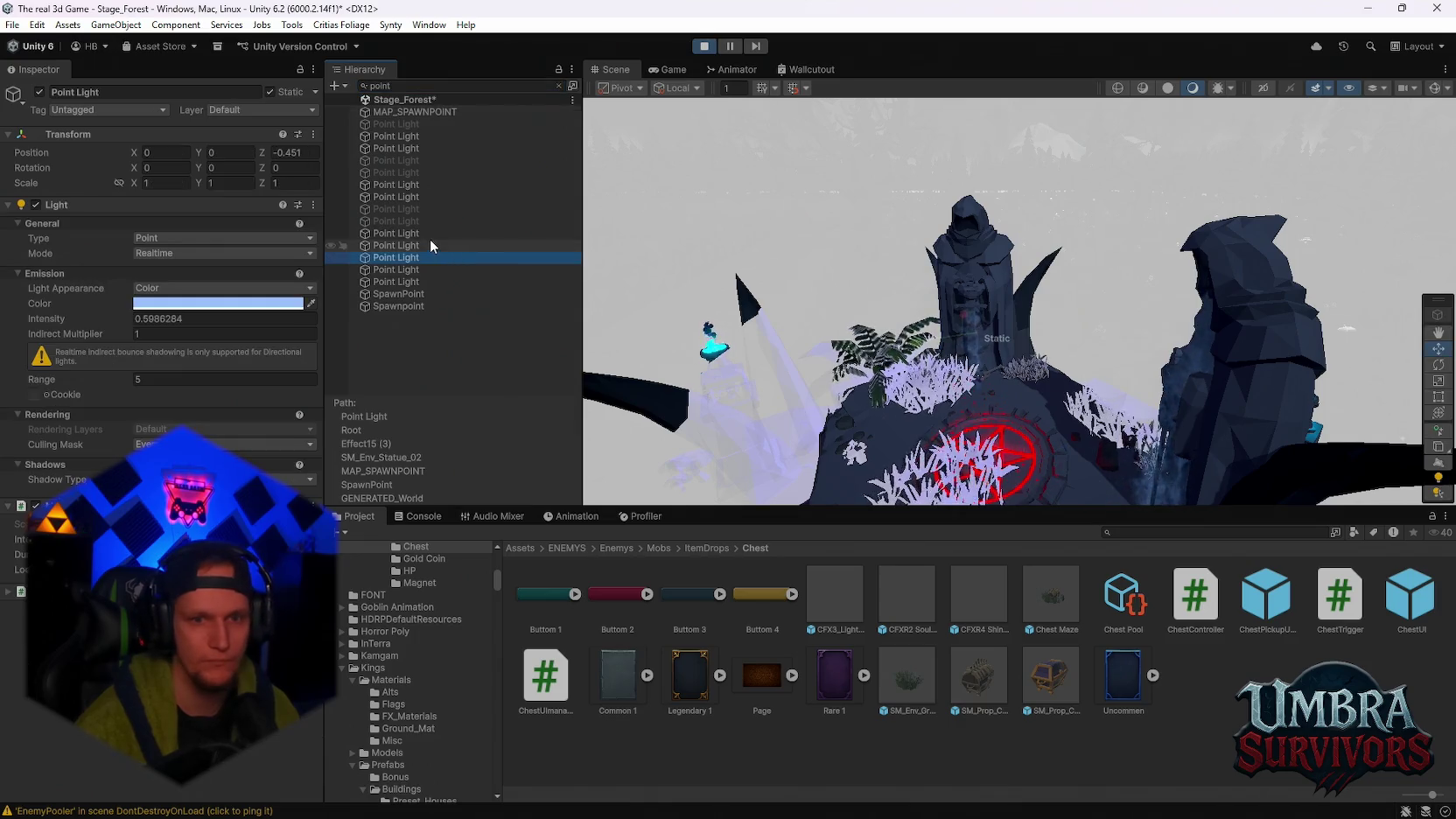
{"action": "left_click_drag", "start_coordinate": [948, 318], "coordinate": [945, 394]}
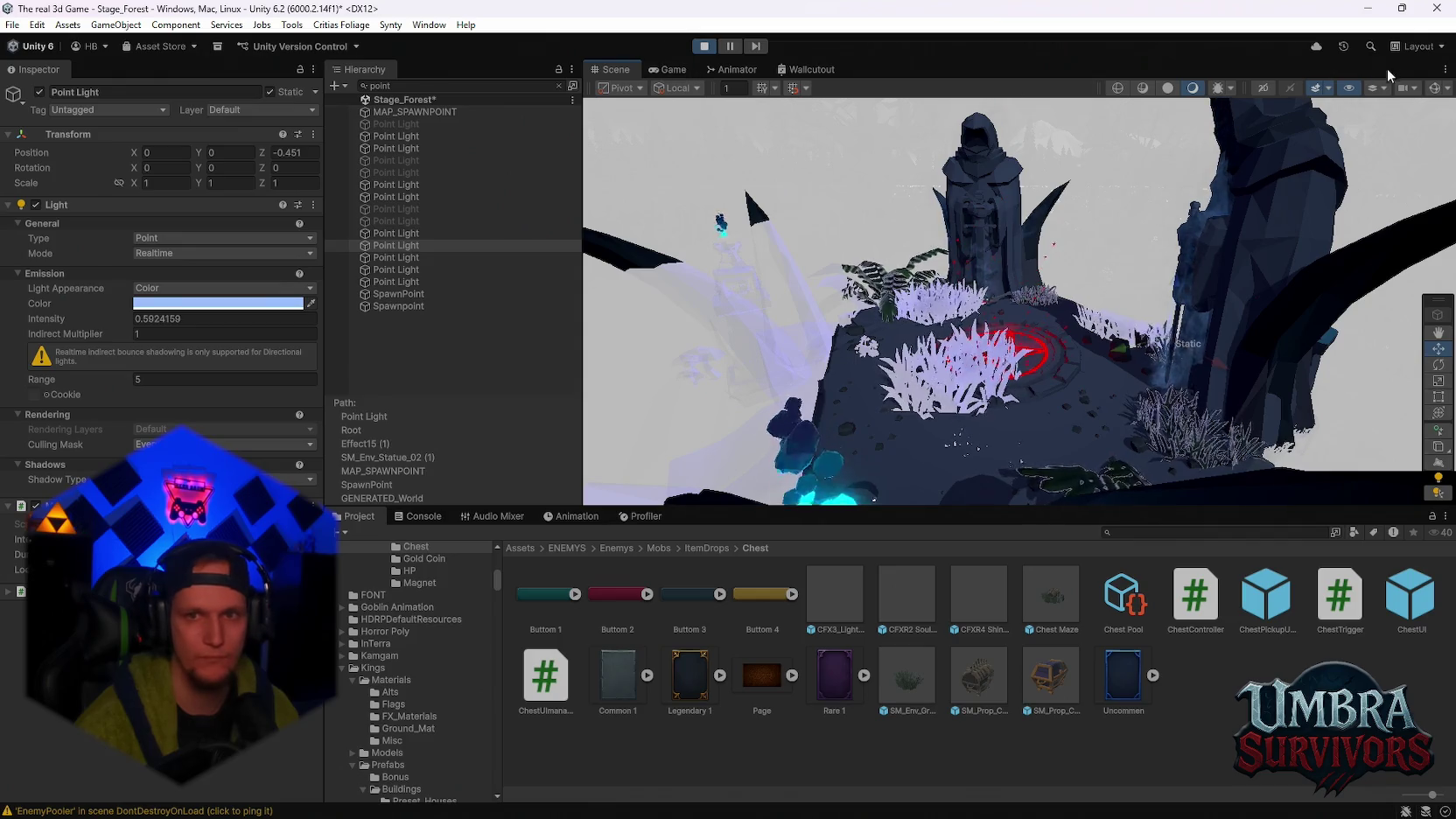
{"action": "left_click", "coordinate": [669, 70]}
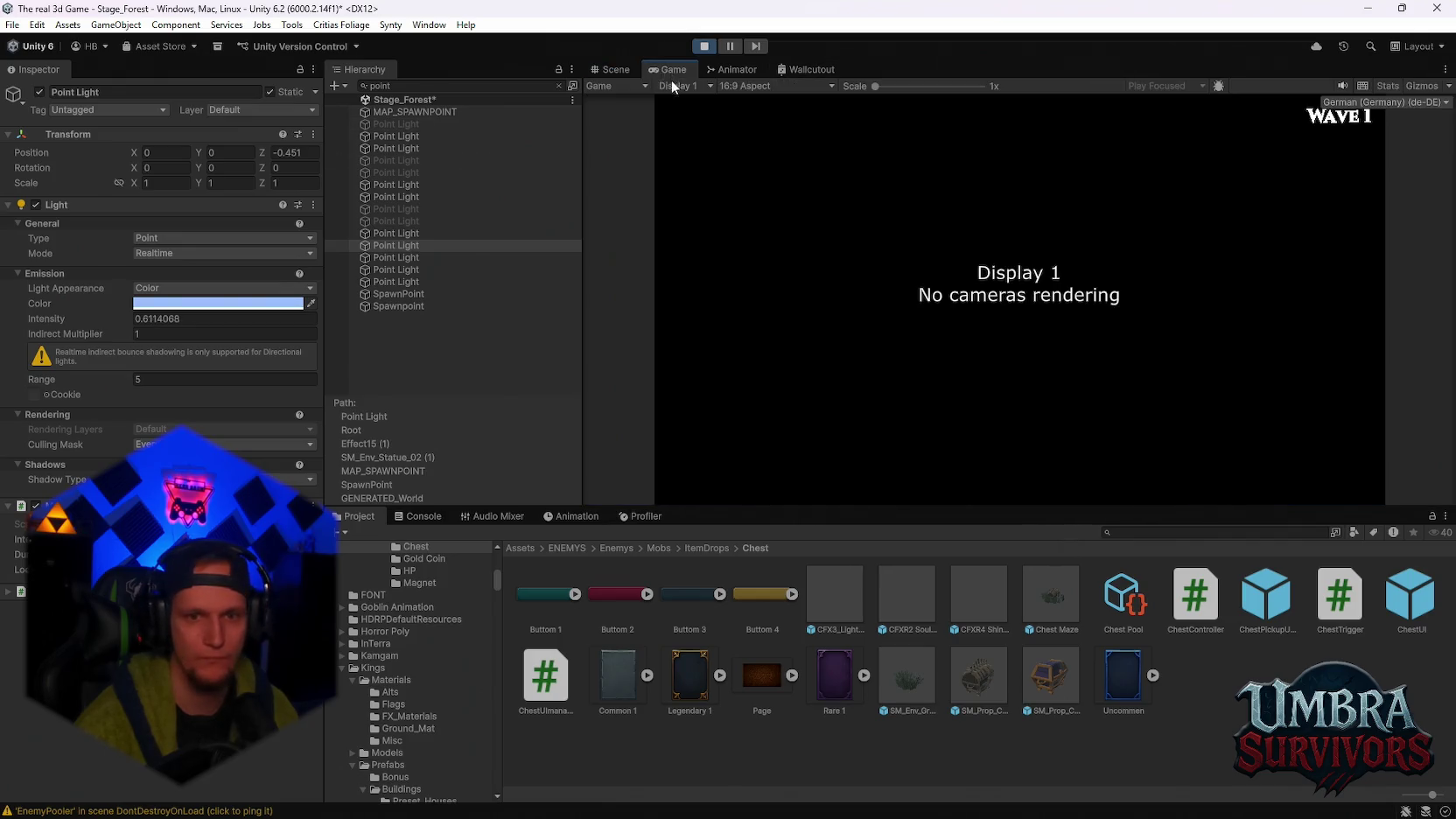
{"action": "left_click", "coordinate": [616, 69]}
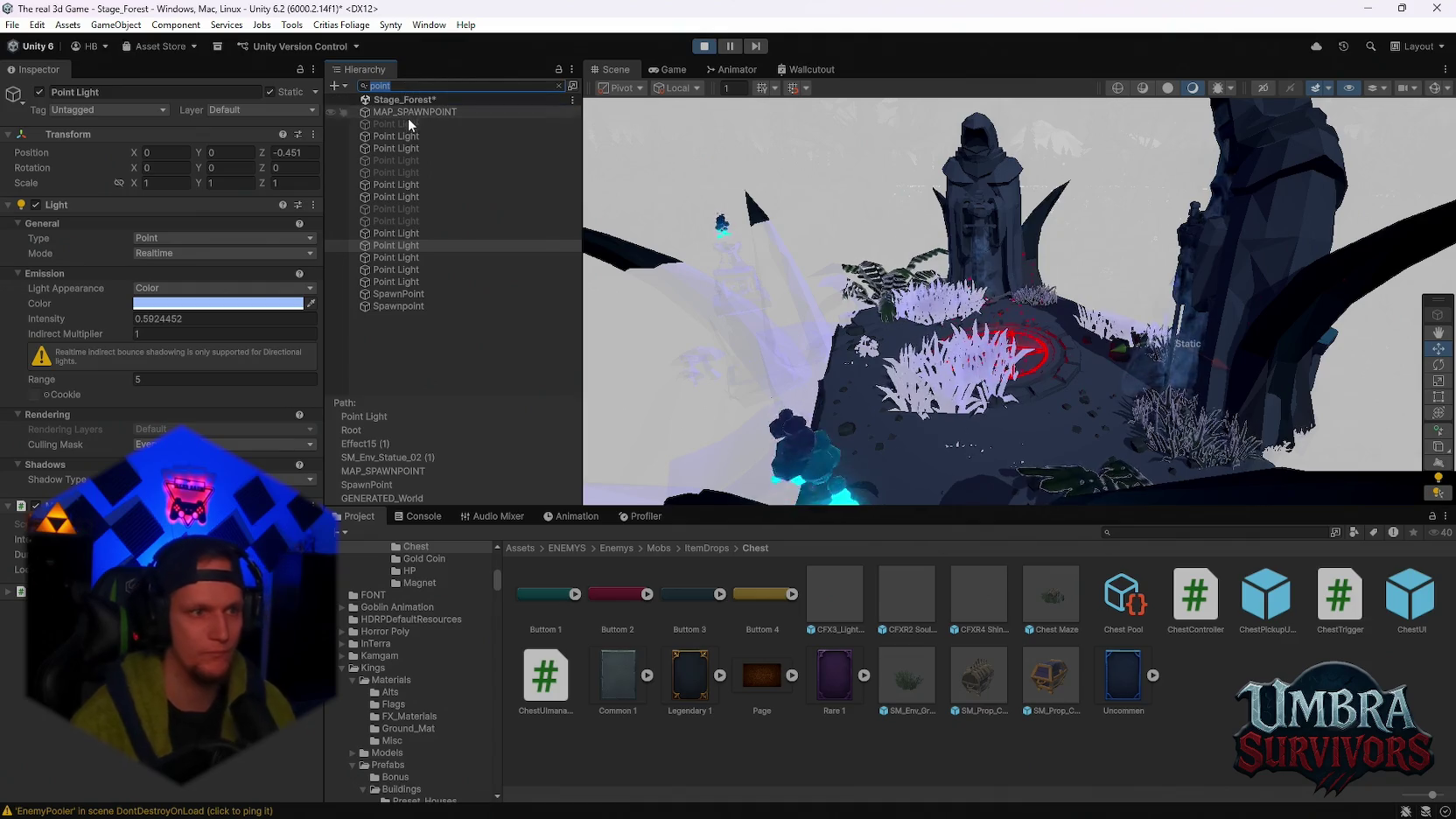
{"action": "key", "text": "BackSpace"}
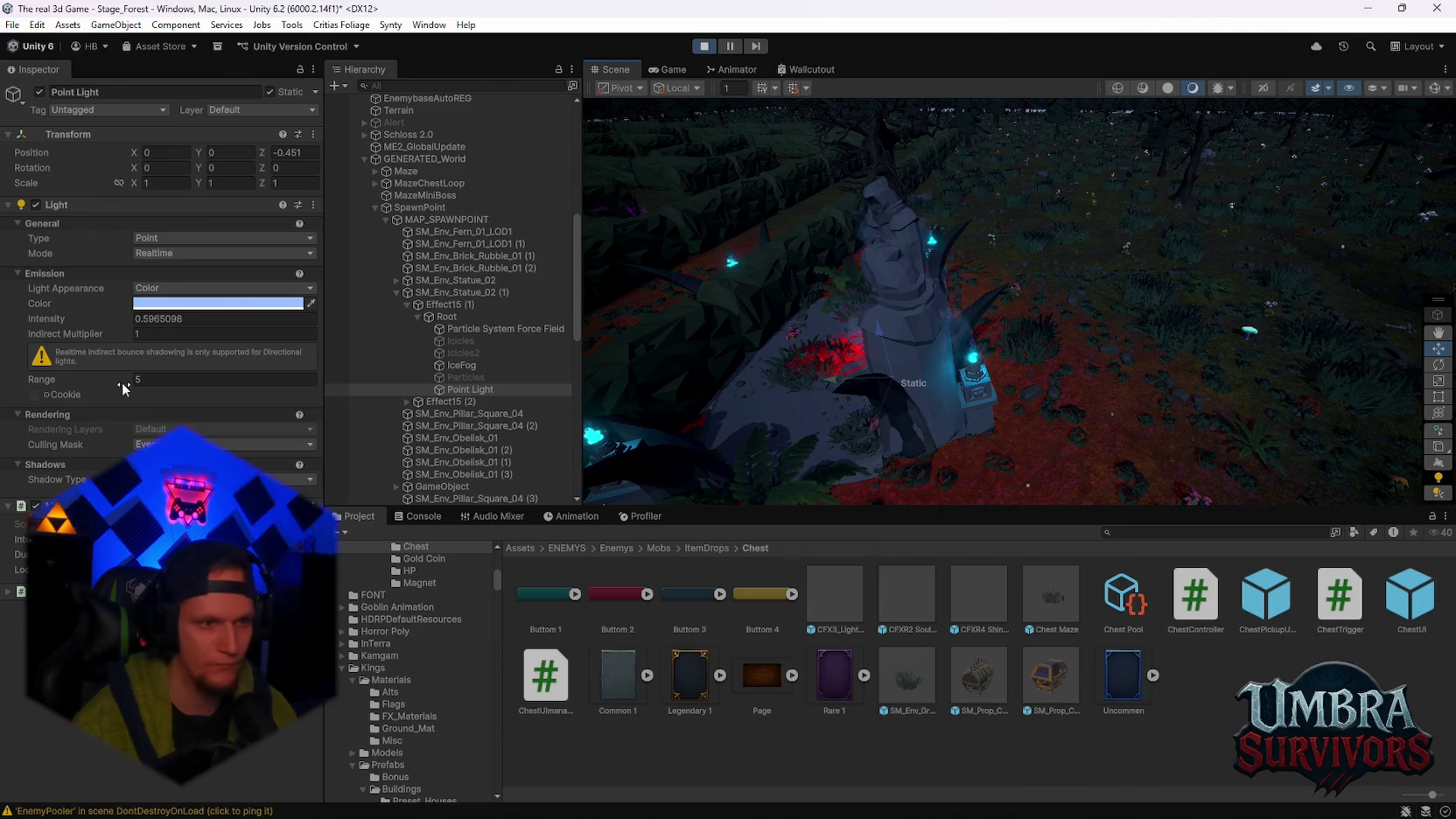
Try Point Light Range values 0 and about 2.49, then settle on 5
{"action": "left_click", "coordinate": [127, 380]}
{"action": "type", "text": "0"}
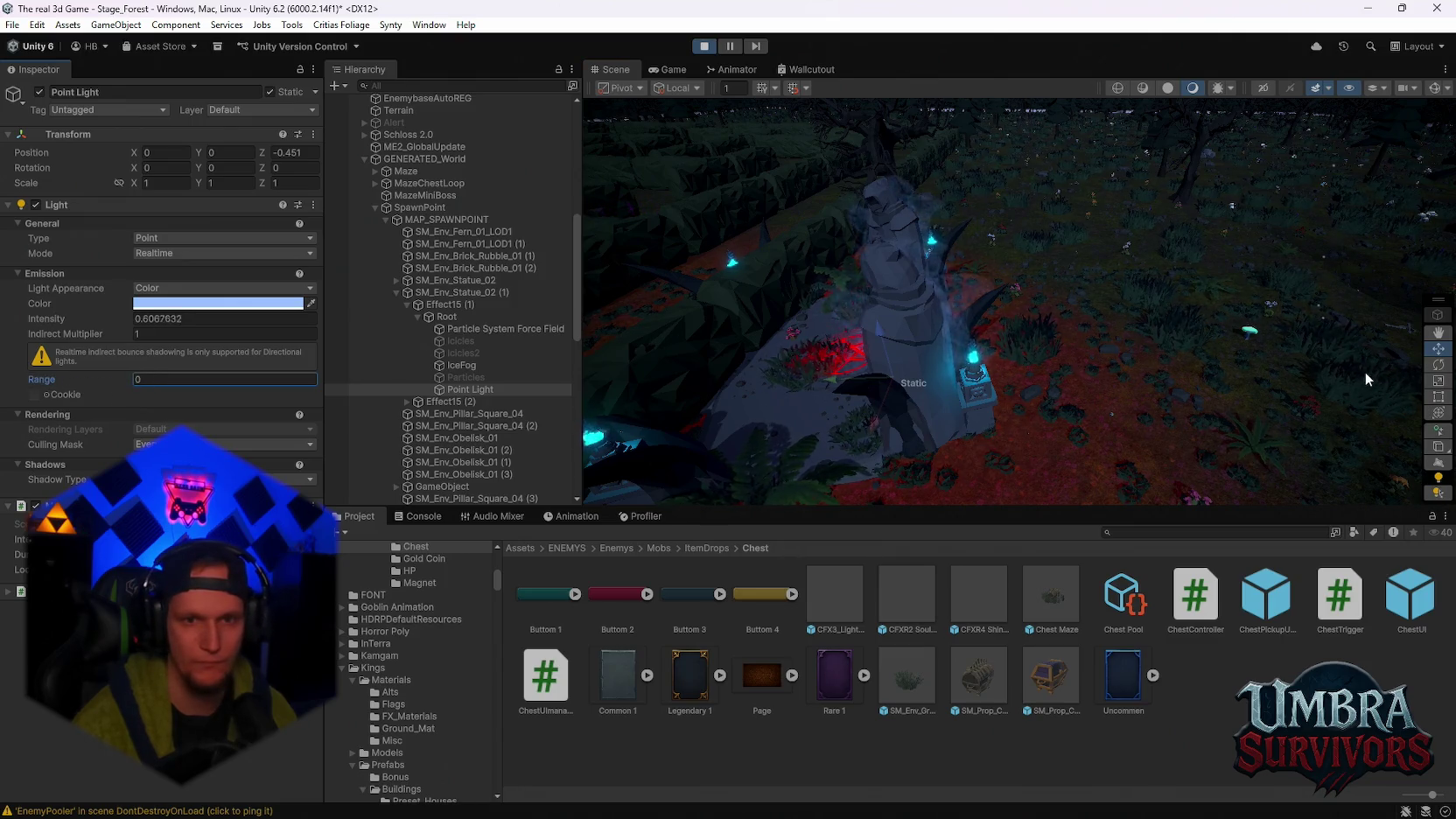
{"action": "left_click_drag", "start_coordinate": [70, 380], "coordinate": [132, 380]}
{"action": "type", "text": "5"}
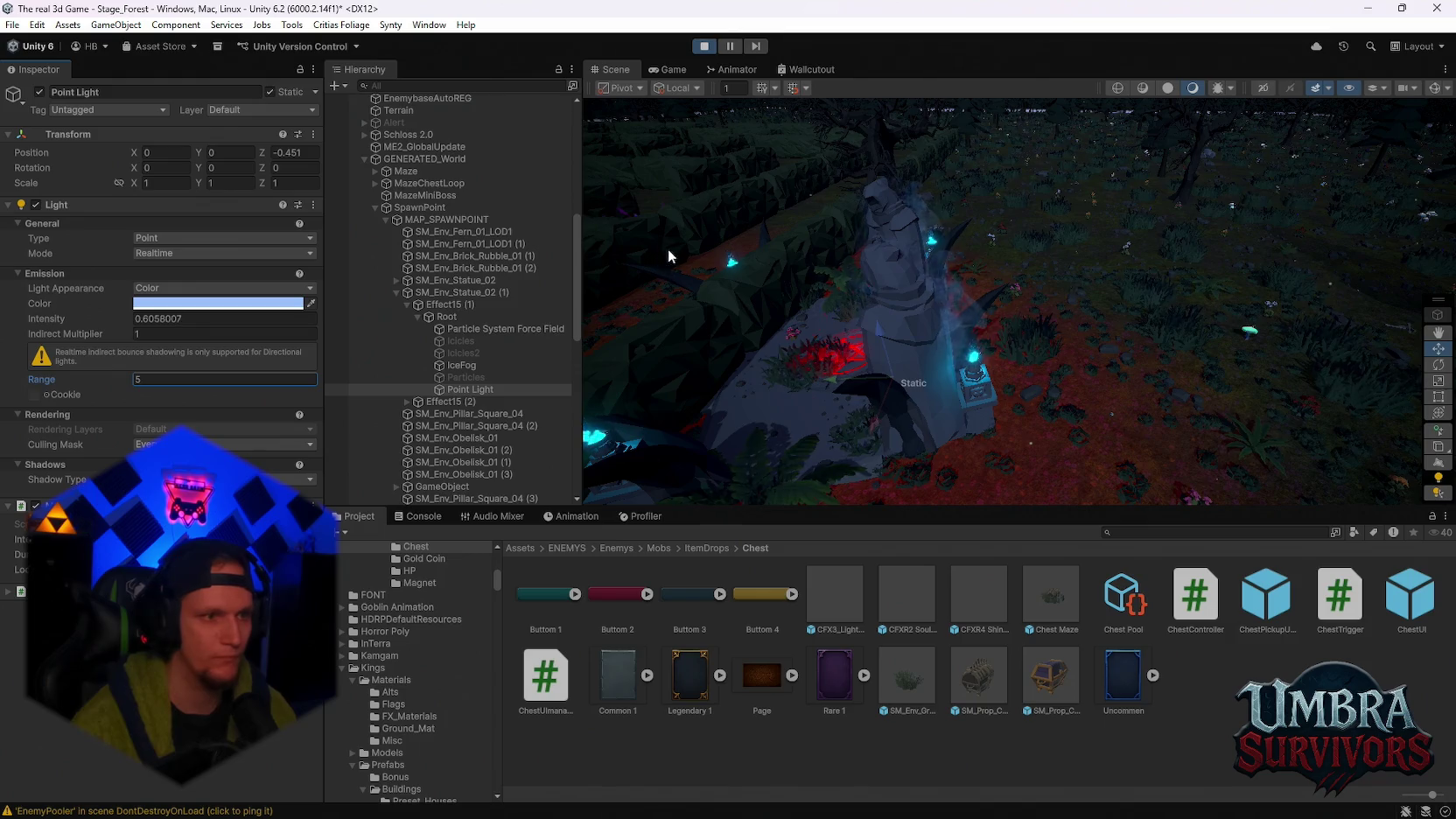
Fly the Scene view over the spawn statue, then stop the play-test
{"action": "mouse_move", "coordinate": [1111, 356]}
{"action": "left_mouse_down"}
{"action": "mouse_move", "coordinate": [1125, 286]}
{"action": "mouse_move", "coordinate": [1069, 259]}
{"action": "left_mouse_up"}
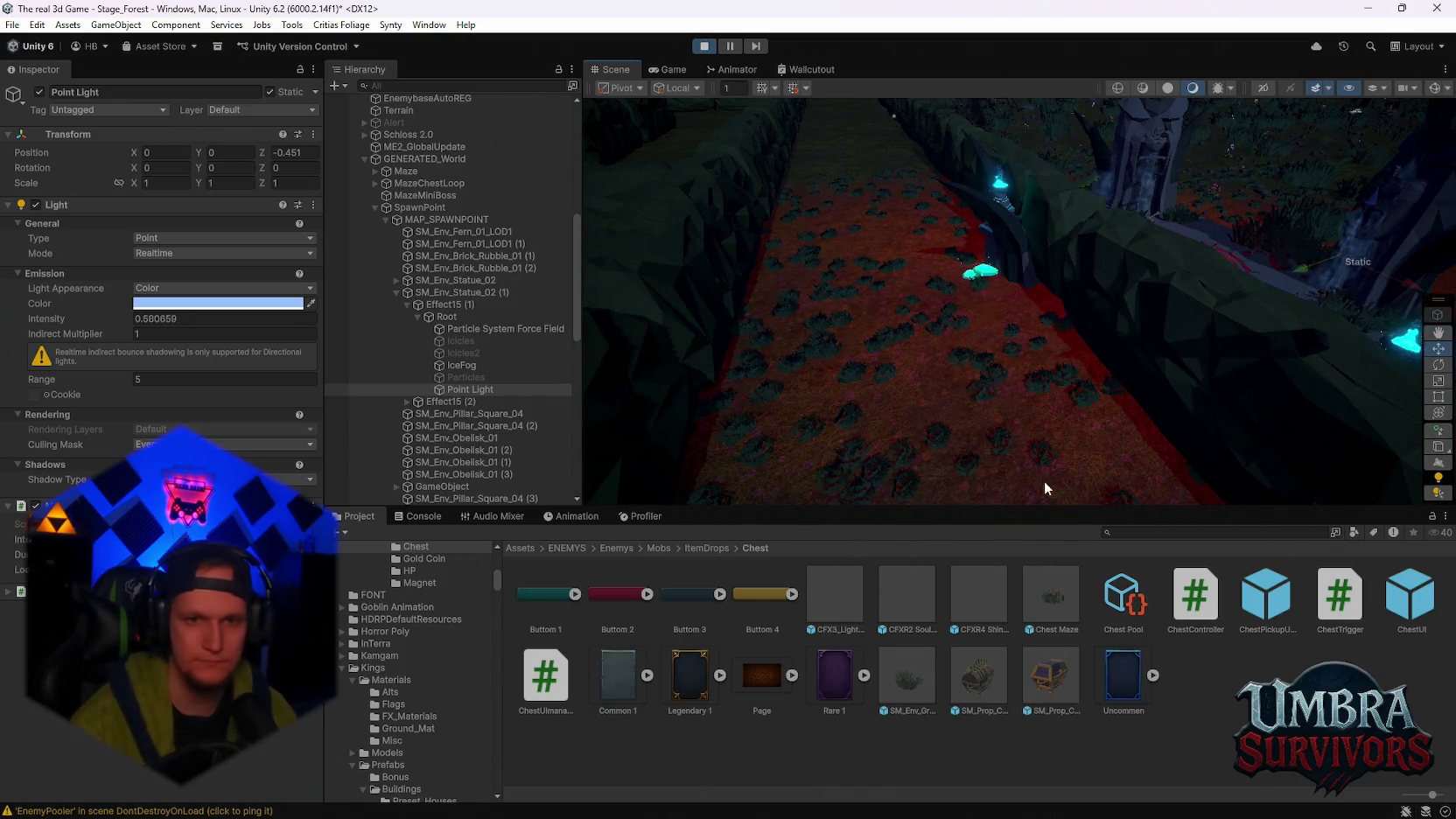
{"action": "mouse_move", "coordinate": [1044, 480]}
{"action": "left_mouse_down"}
{"action": "mouse_move", "coordinate": [1112, 410]}
{"action": "mouse_move", "coordinate": [996, 418]}
{"action": "mouse_move", "coordinate": [1035, 359]}
{"action": "mouse_move", "coordinate": [763, 86]}
{"action": "left_mouse_up"}
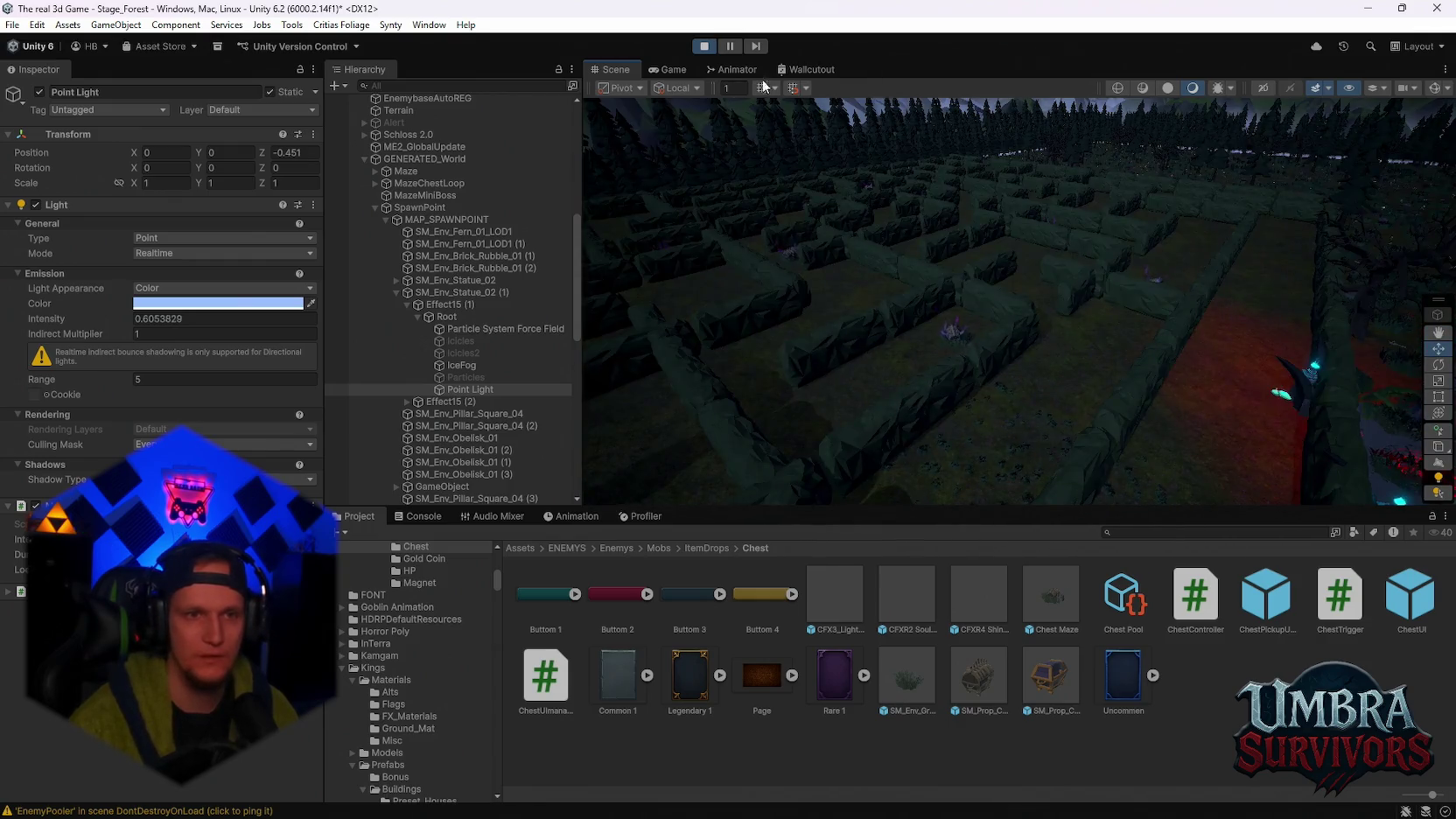
{"action": "left_click", "coordinate": [674, 70]}
{"action": "left_click", "coordinate": [706, 45]}
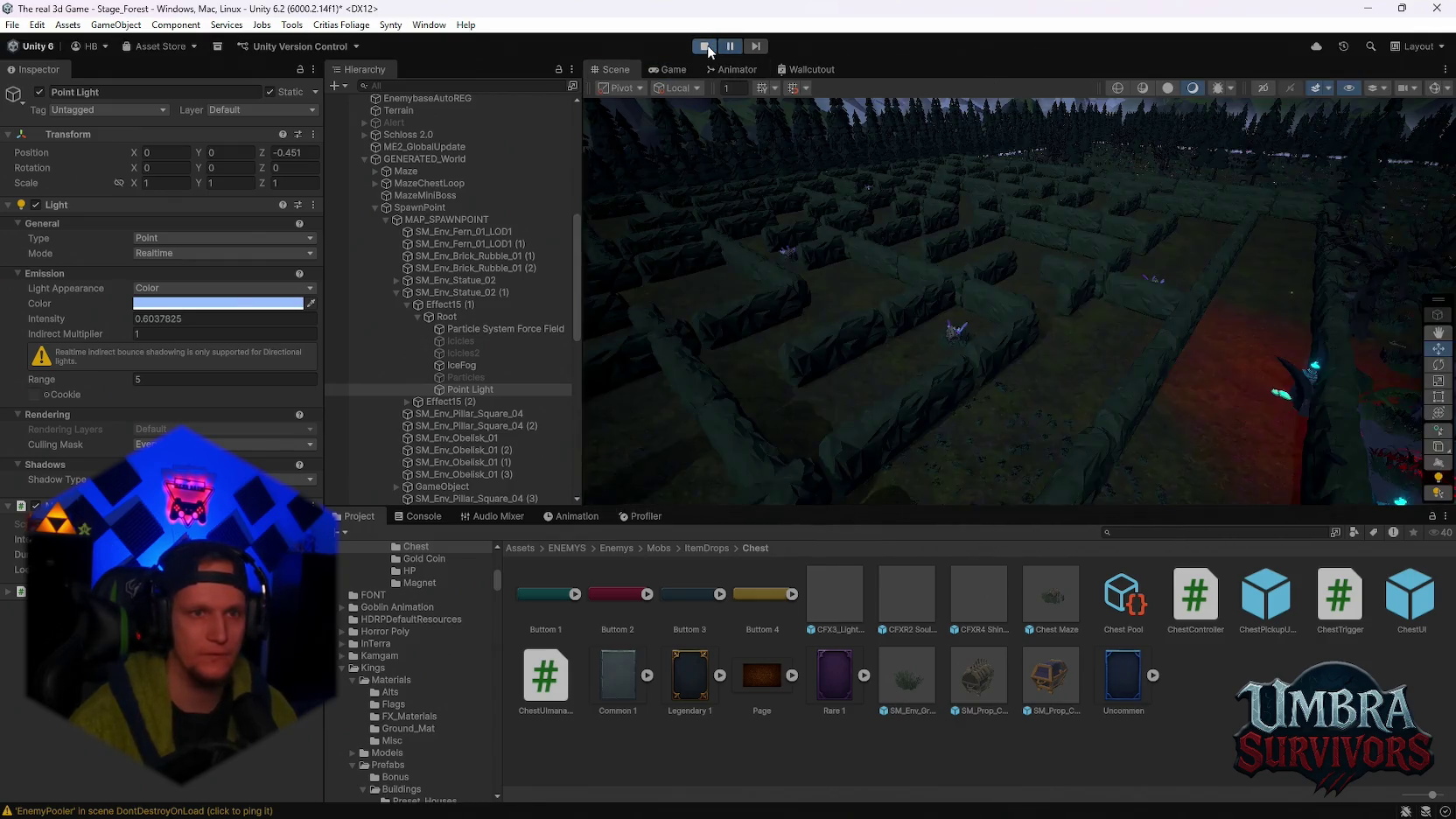
Open and dismiss the File menu, then search the Project assets for 'poi'
{"action": "left_click", "coordinate": [14, 25]}
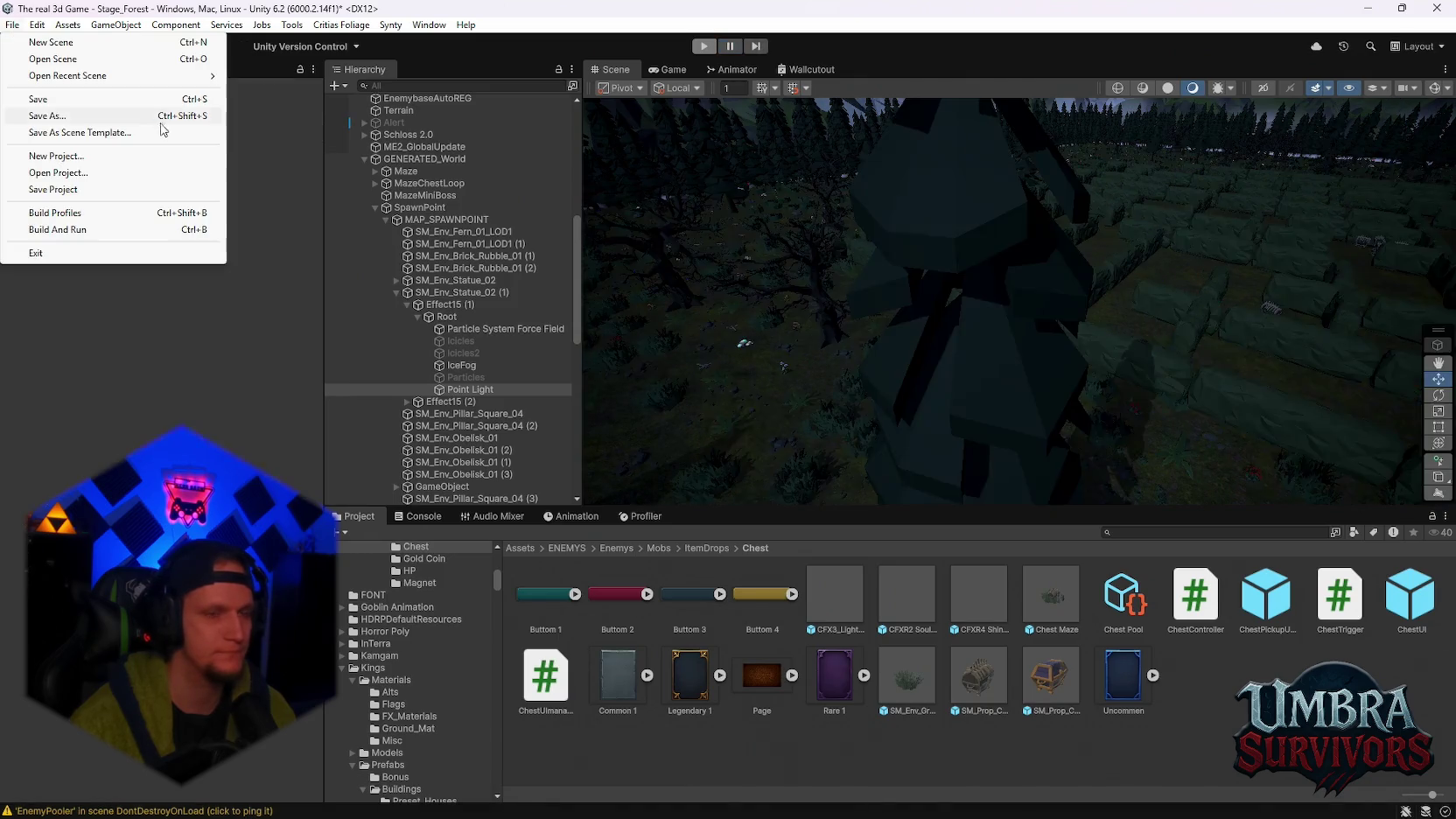
{"action": "left_click", "coordinate": [474, 390]}
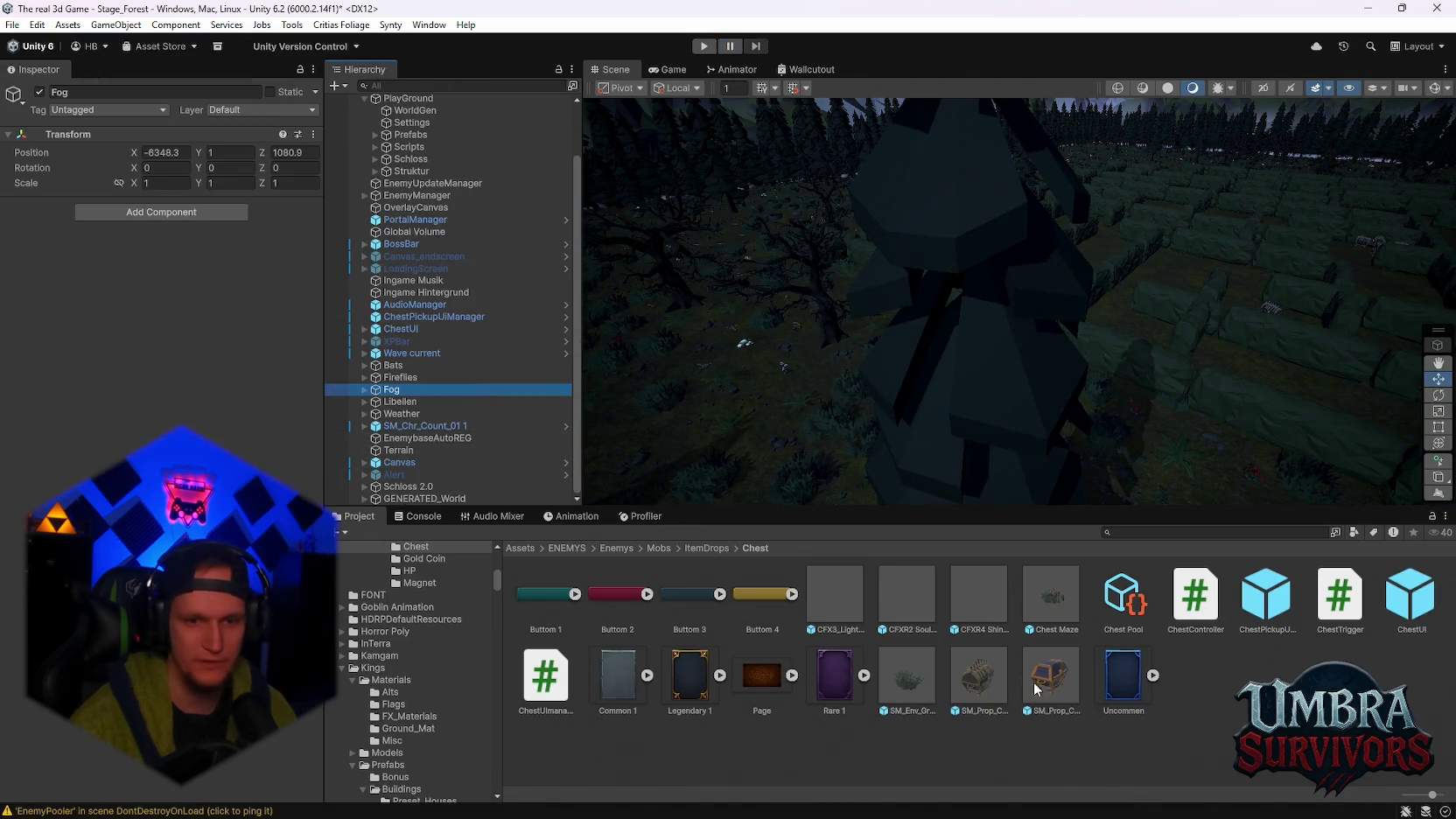
{"action": "left_click", "coordinate": [1138, 532]}
{"action": "type", "text": "o"}
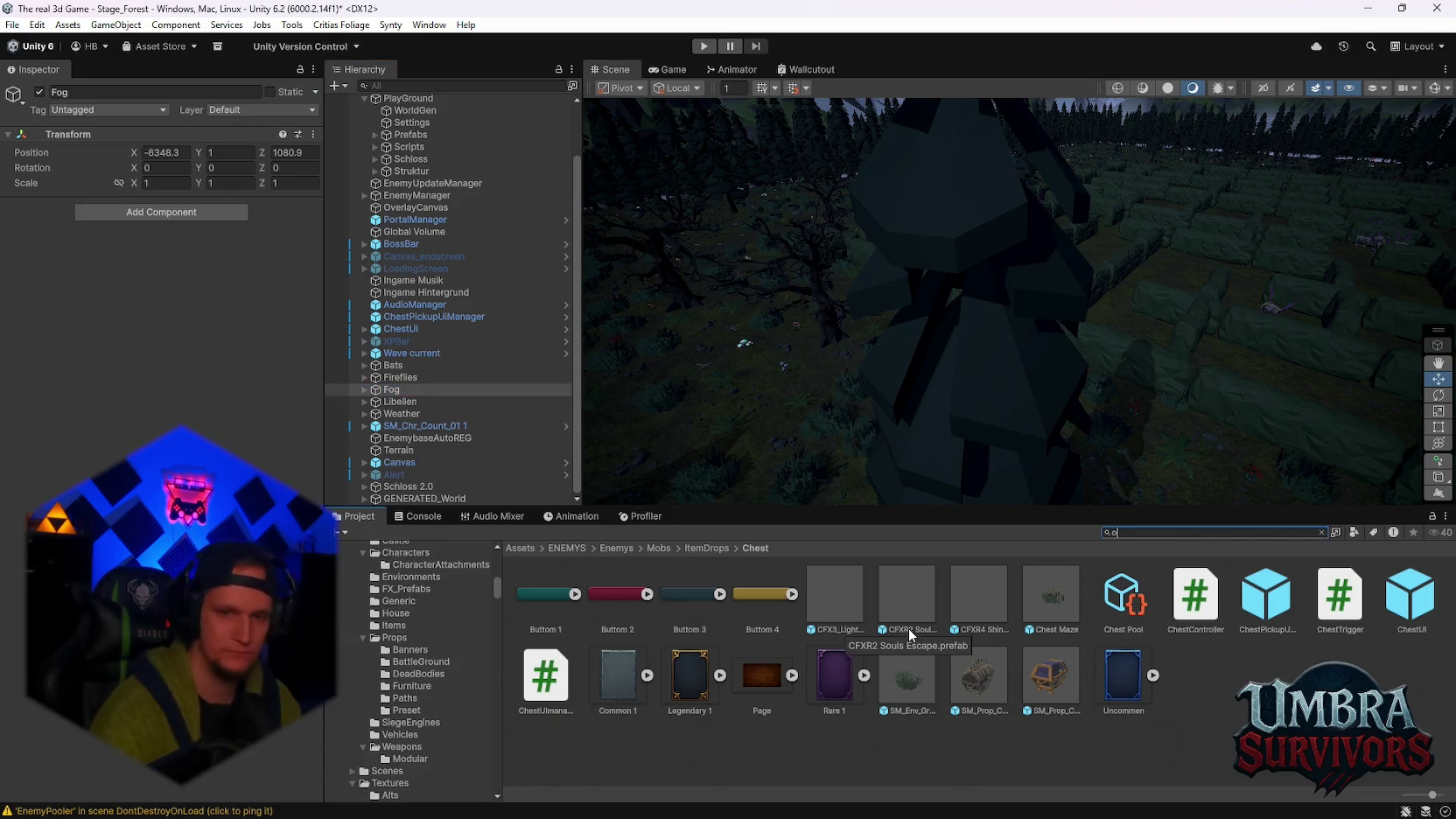
{"action": "key", "text": "BackSpace"}
{"action": "type", "text": "poi"}
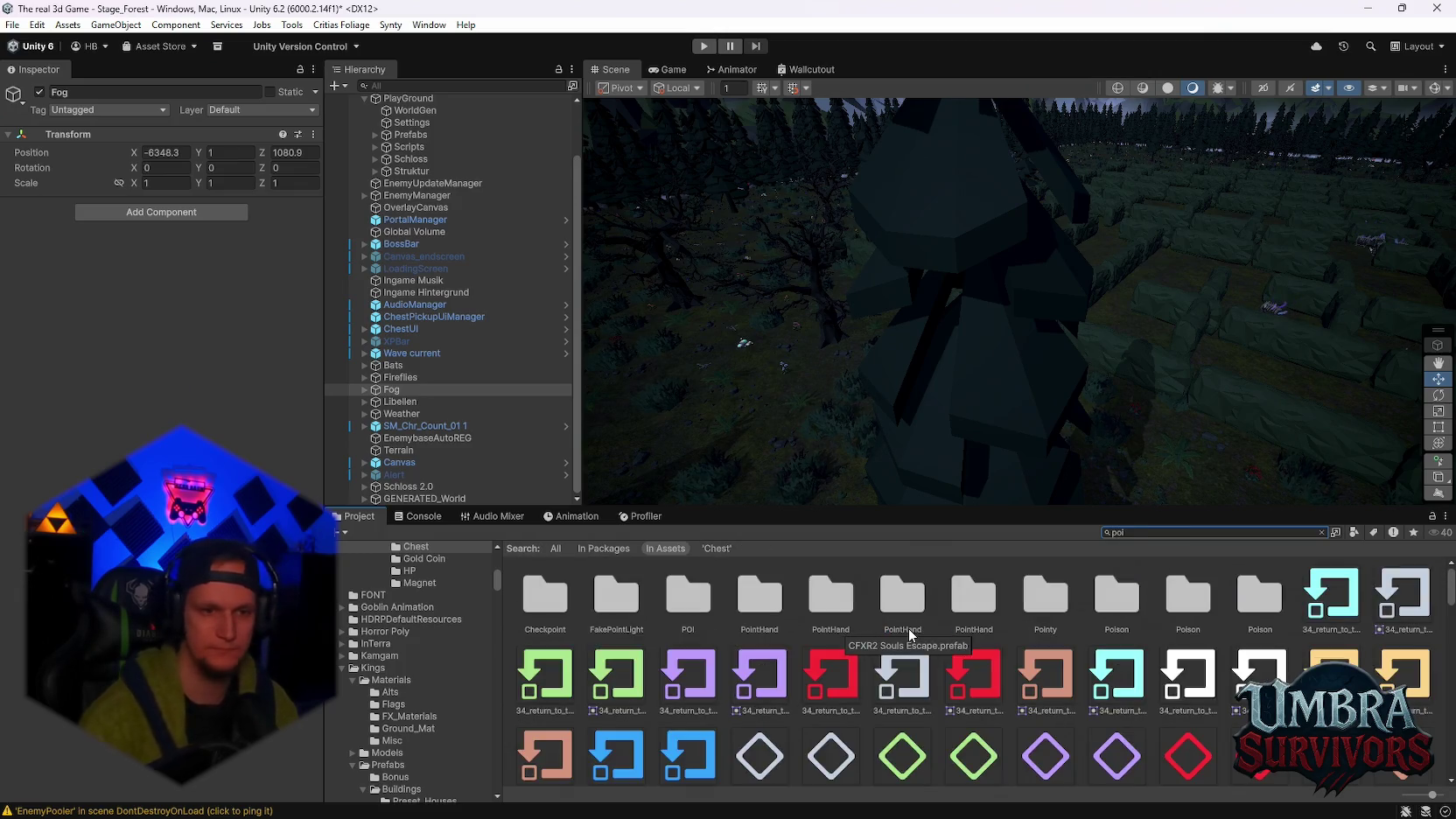
Open the POI folder, go up to Stage_Forest, and open its Spawn folder
{"action": "double_click", "coordinate": [684, 604]}
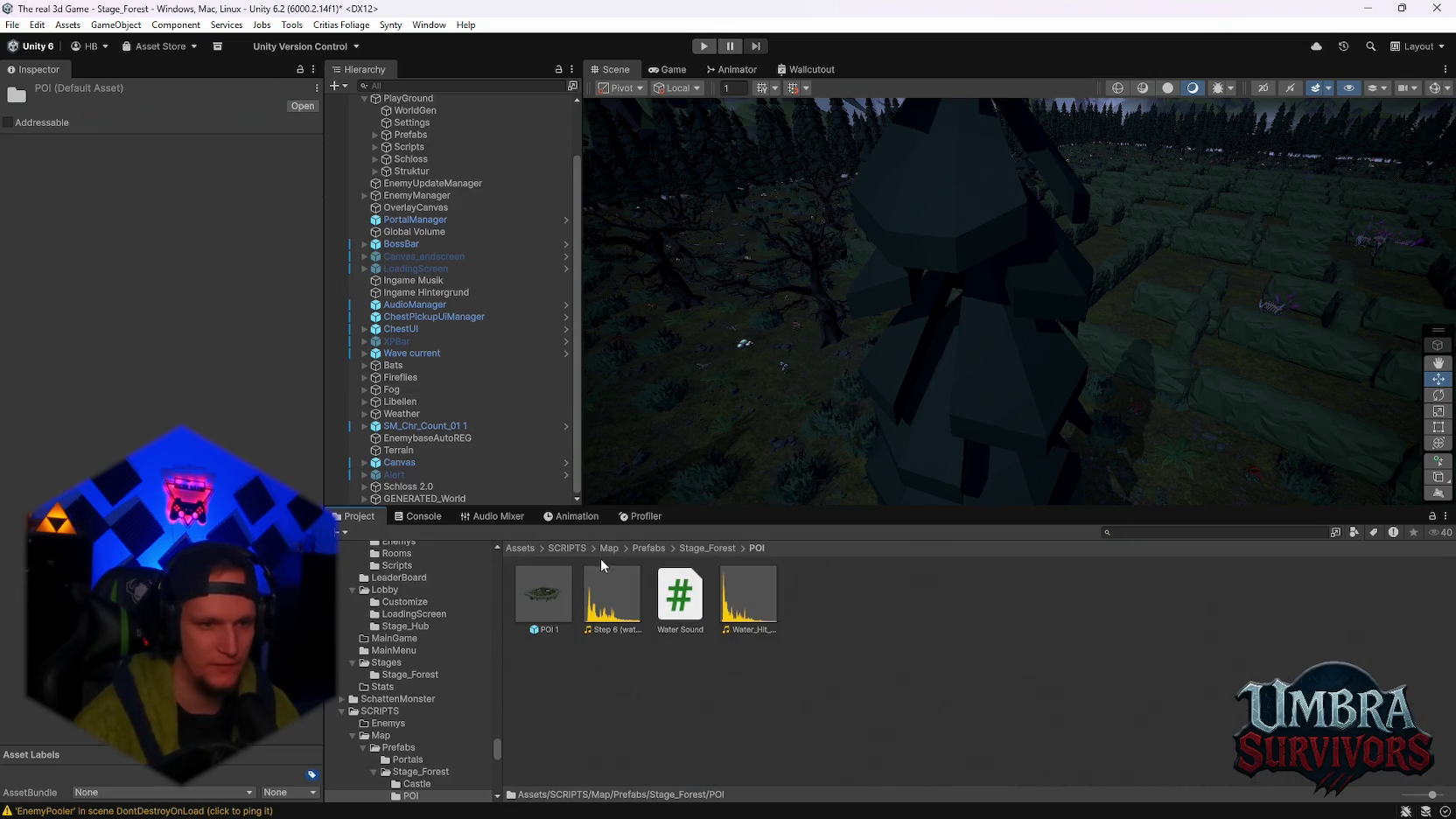
{"action": "left_click", "coordinate": [700, 548]}
{"action": "scroll", "coordinate": [842, 658], "scroll_direction": "down", "scroll_amount": 5}
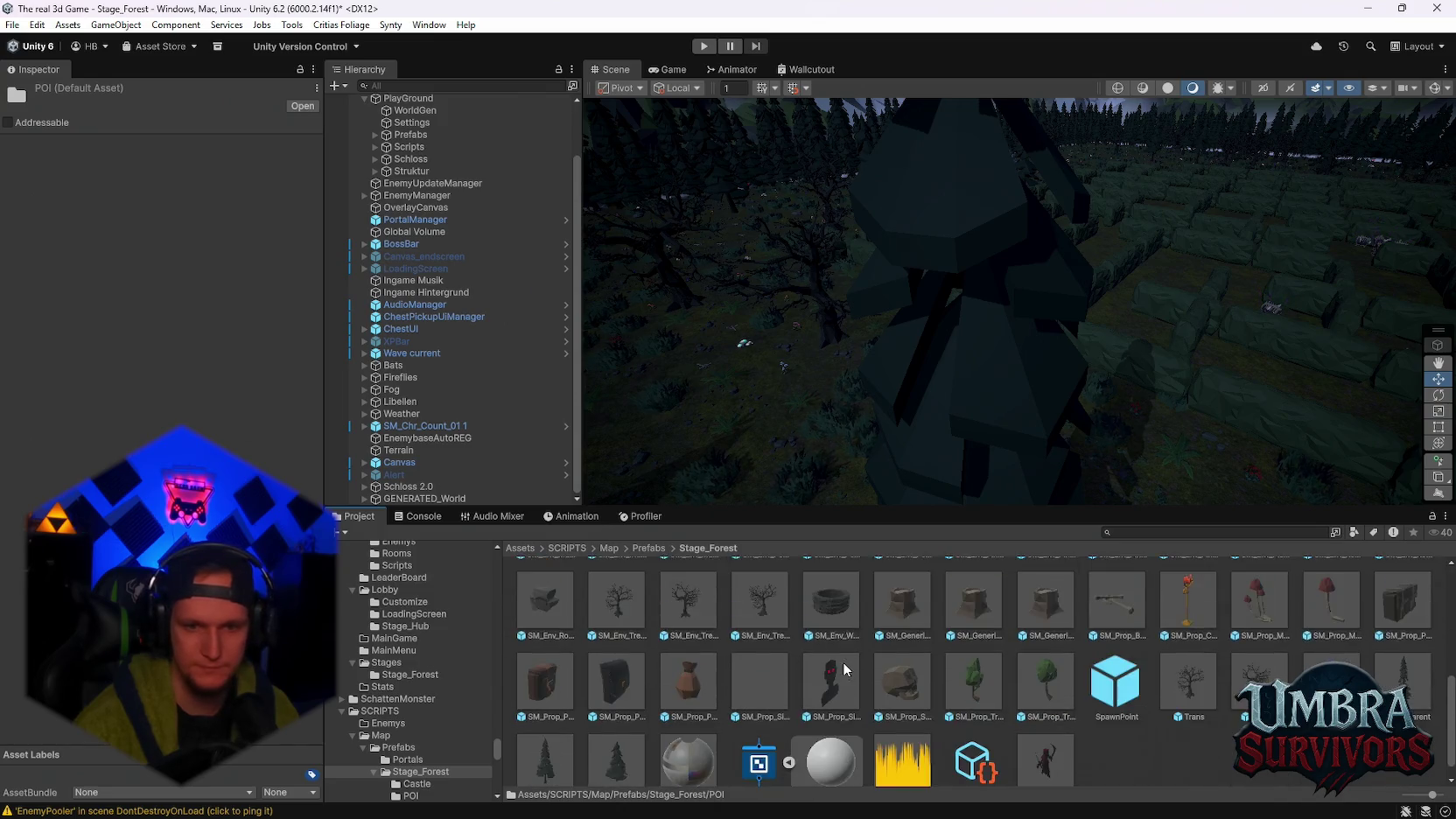
{"action": "scroll", "coordinate": [1050, 744], "scroll_direction": "up", "scroll_amount": 2}
{"action": "scroll", "coordinate": [1049, 743], "scroll_direction": "up", "scroll_amount": 3}
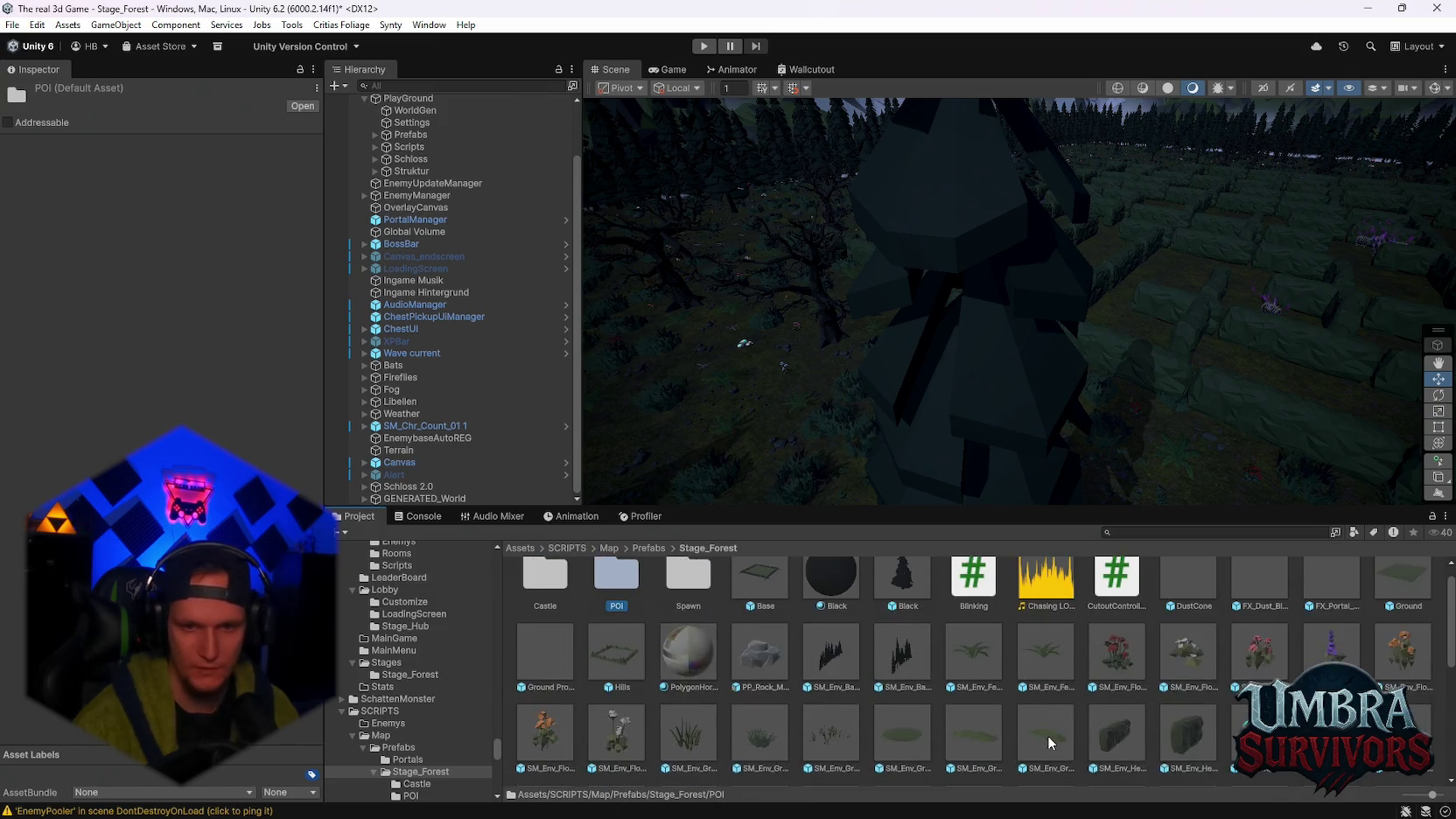
{"action": "double_click", "coordinate": [670, 604]}
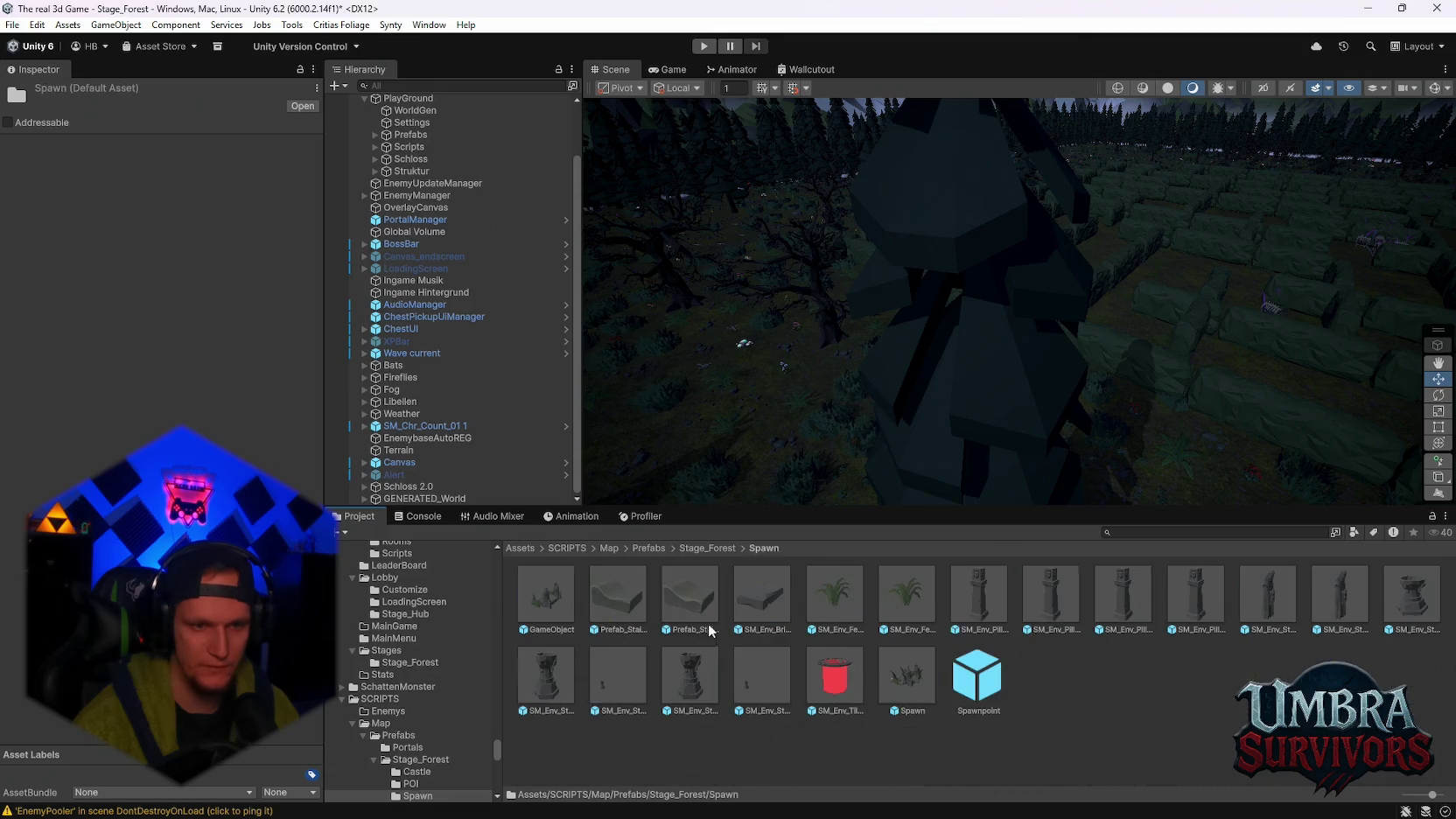
Open the pentagram platform prefab, then the Spawn prefab, orbiting and zooming on the platform
{"action": "double_click", "coordinate": [553, 612]}
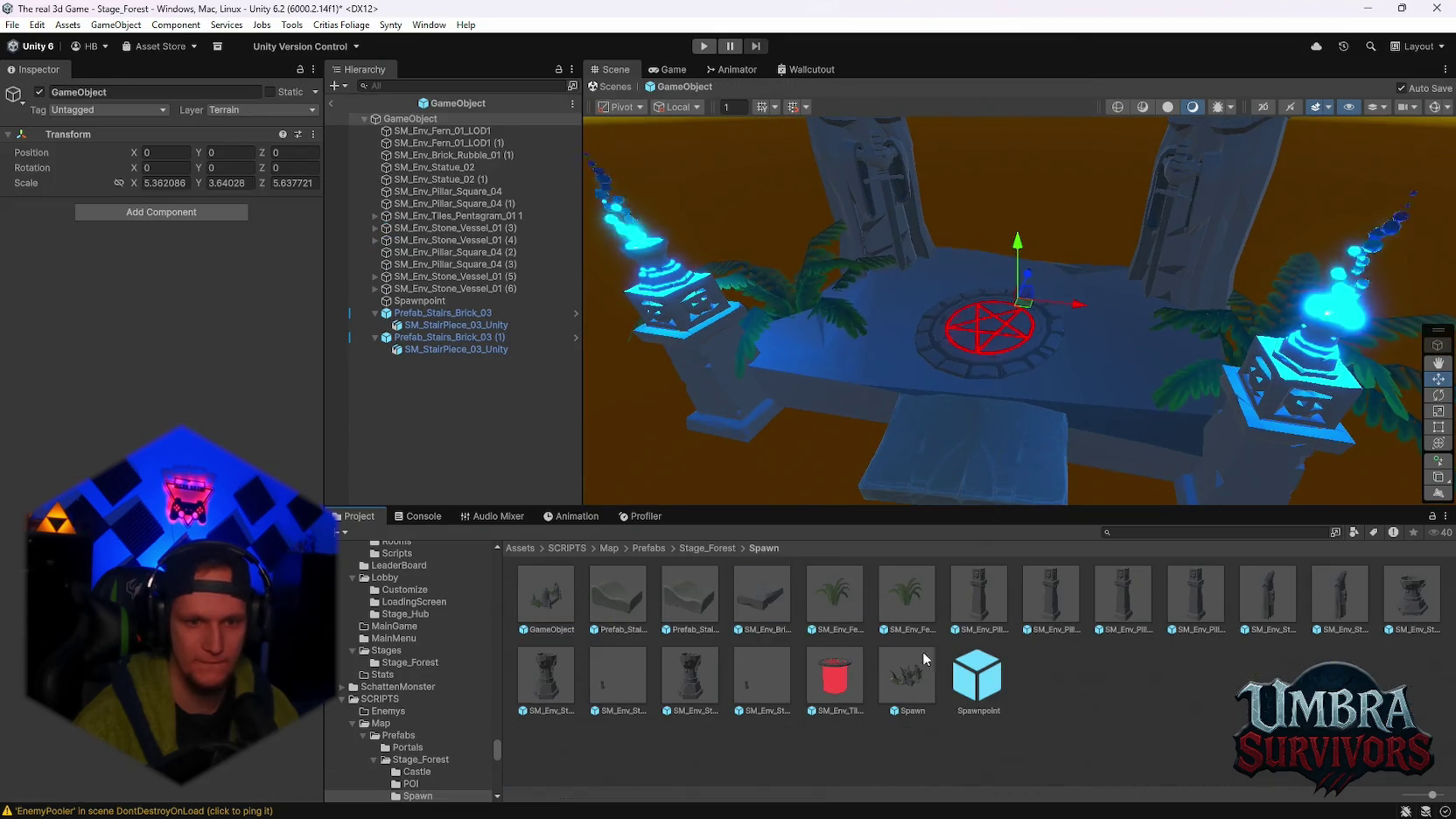
{"action": "scroll", "coordinate": [934, 454], "scroll_direction": "down", "scroll_amount": 2}
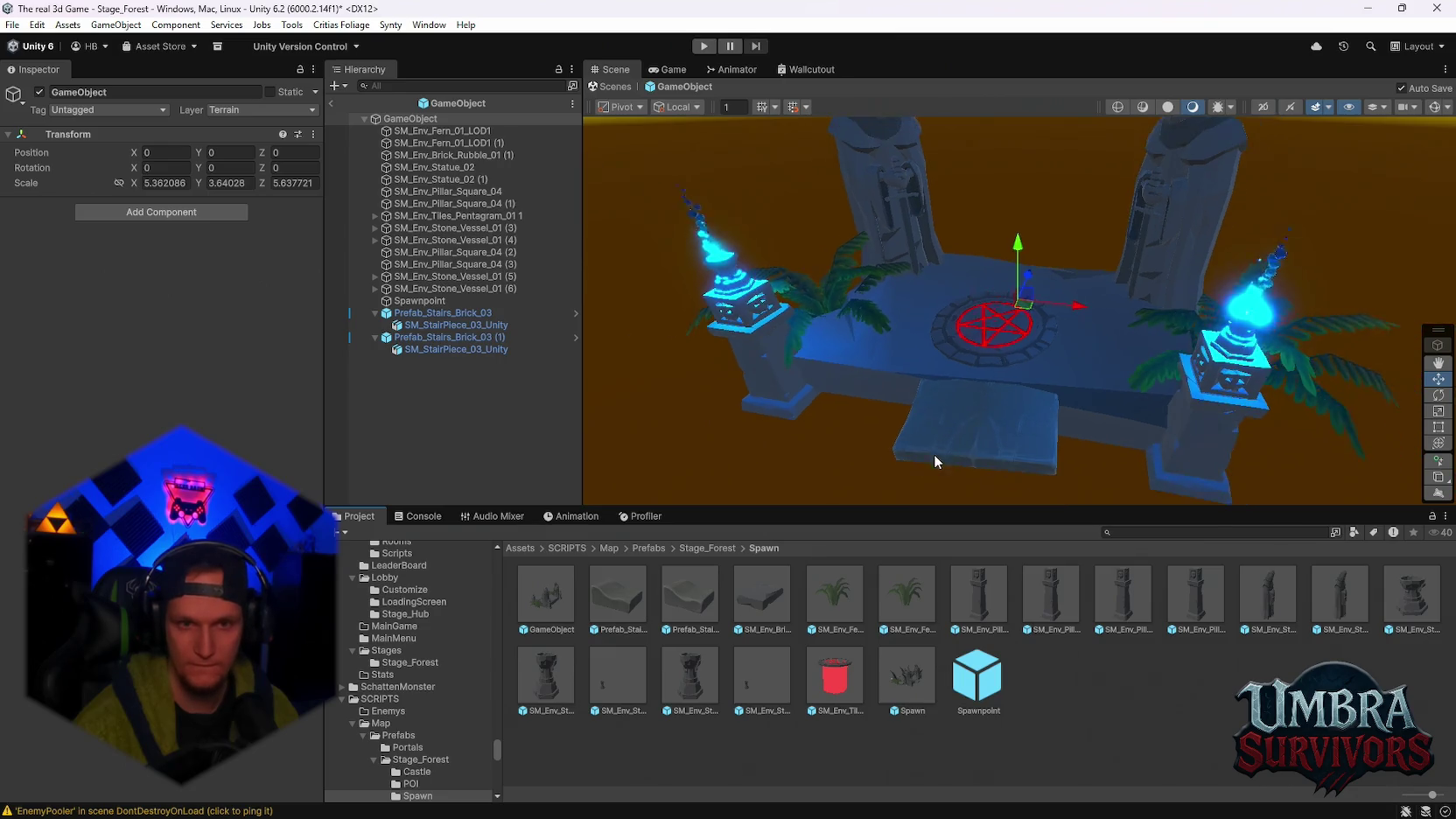
{"action": "mouse_move", "coordinate": [934, 454]}
{"action": "left_mouse_down"}
{"action": "mouse_move", "coordinate": [938, 428]}
{"action": "mouse_move", "coordinate": [947, 631]}
{"action": "left_mouse_up"}
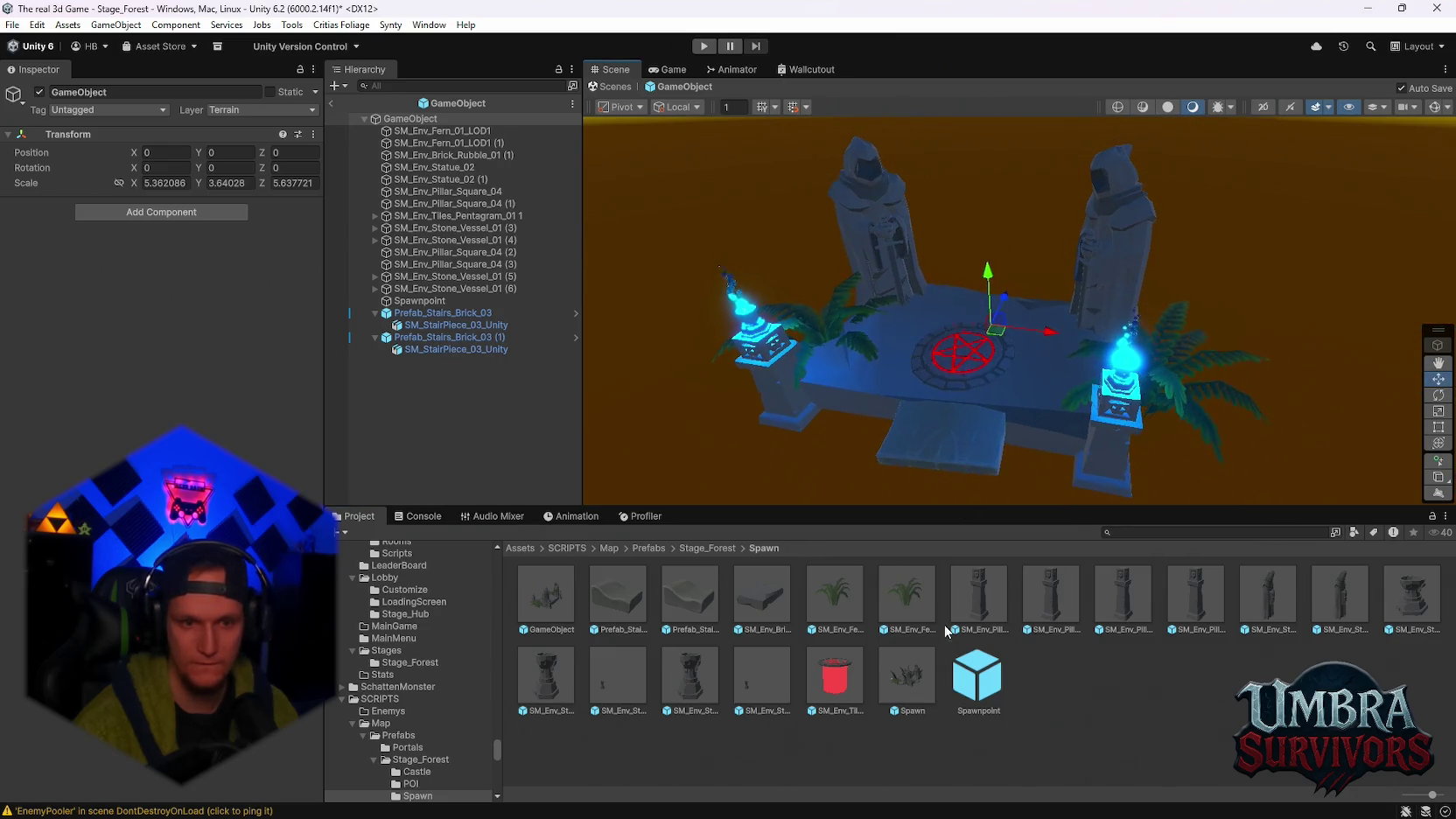
{"action": "double_click", "coordinate": [903, 669]}
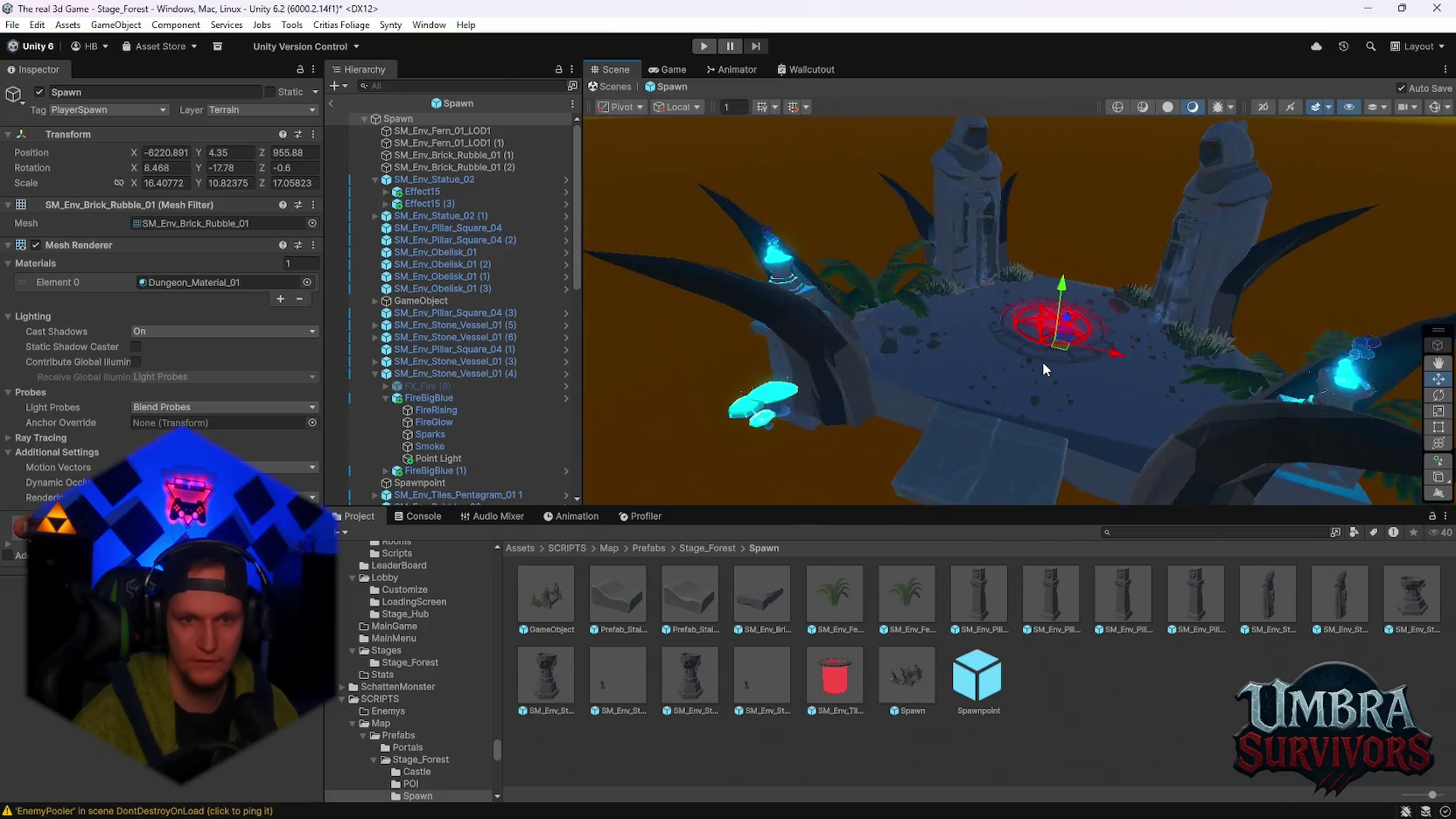
{"action": "mouse_move", "coordinate": [1042, 367]}
{"action": "left_mouse_down"}
{"action": "mouse_move", "coordinate": [997, 432]}
{"action": "mouse_move", "coordinate": [910, 403]}
{"action": "left_mouse_up"}
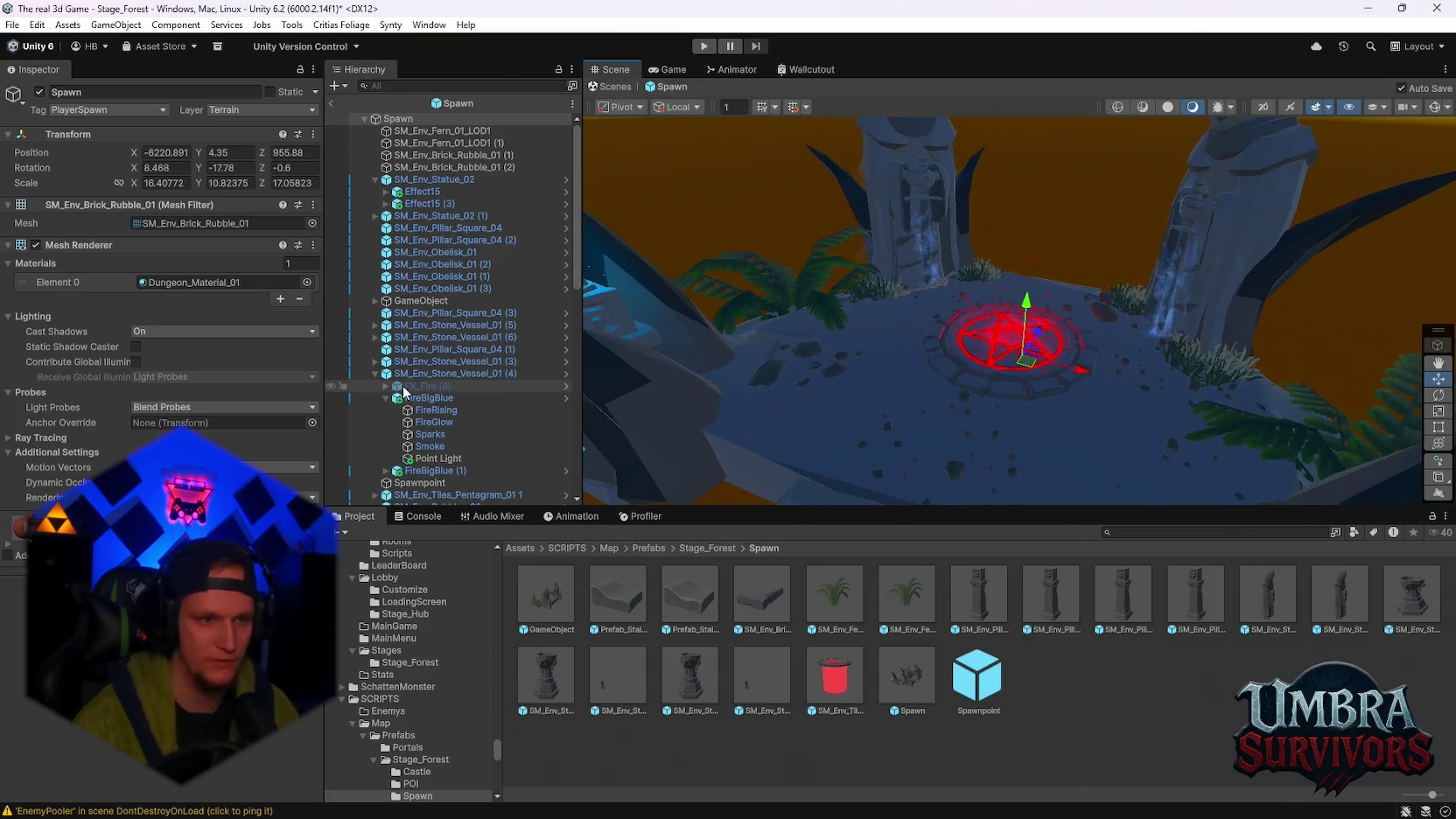
{"action": "scroll", "coordinate": [404, 393], "scroll_direction": "down", "scroll_amount": 2}
{"action": "scroll", "coordinate": [1067, 266], "scroll_direction": "down", "scroll_amount": 5}
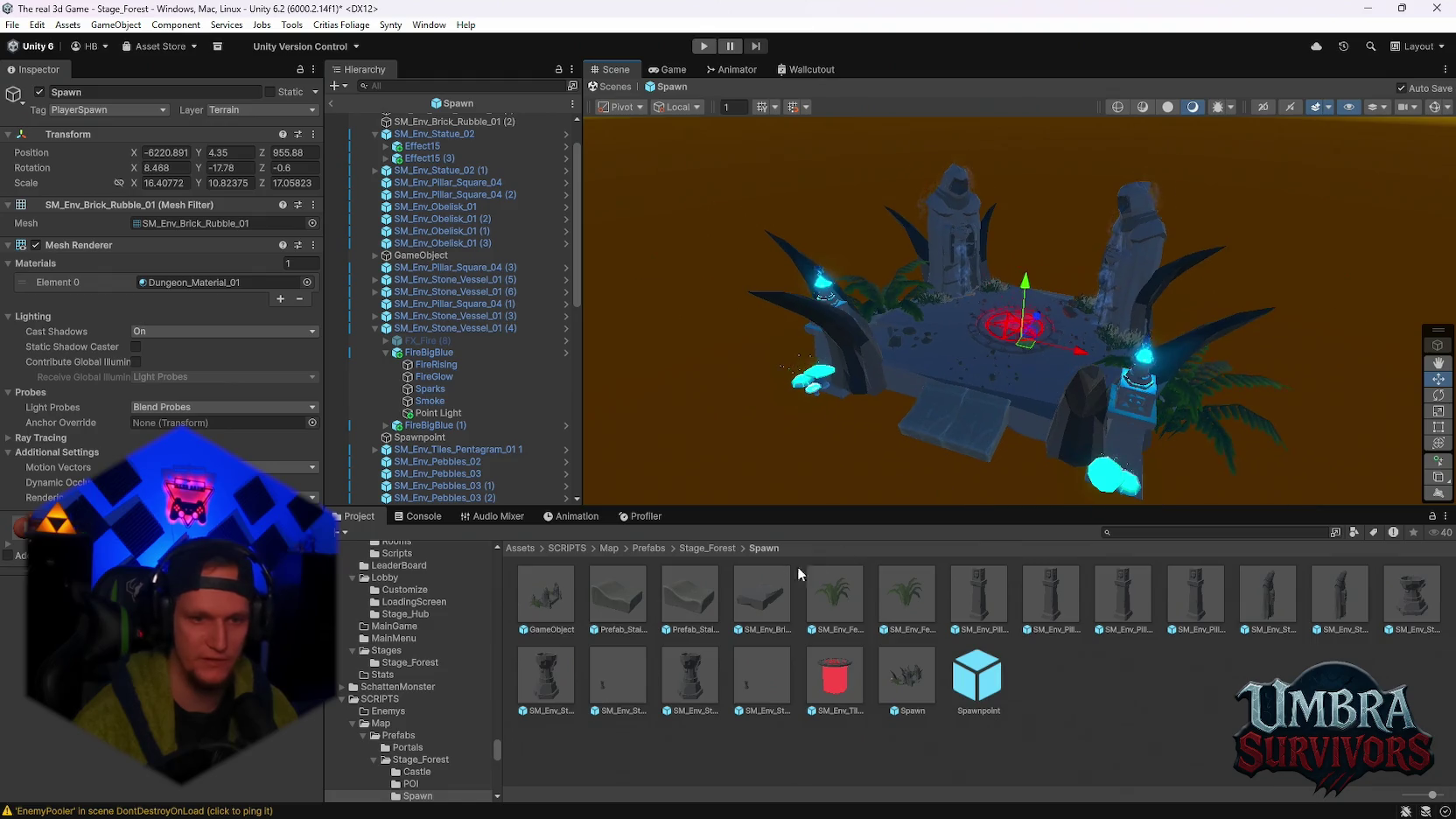
Open the GameObject prefab, reopen the Spawn prefab, then switch to the Discord direct messages
{"action": "double_click", "coordinate": [546, 595]}
{"action": "left_click_drag", "start_coordinate": [1081, 303], "coordinate": [1040, 320]}
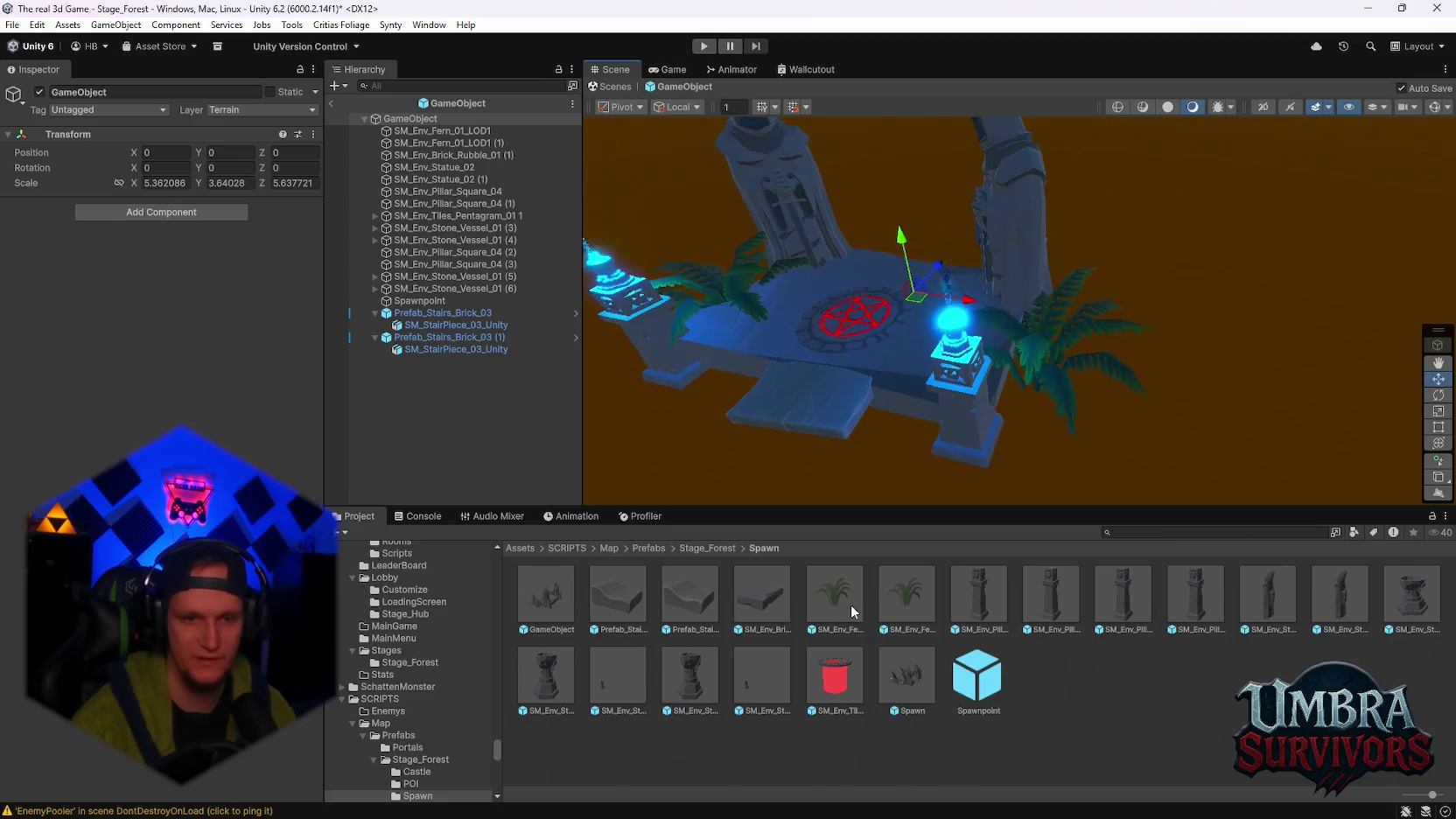
{"action": "double_click", "coordinate": [908, 675]}
{"action": "scroll", "coordinate": [1019, 398], "scroll_direction": "up", "scroll_amount": 5}
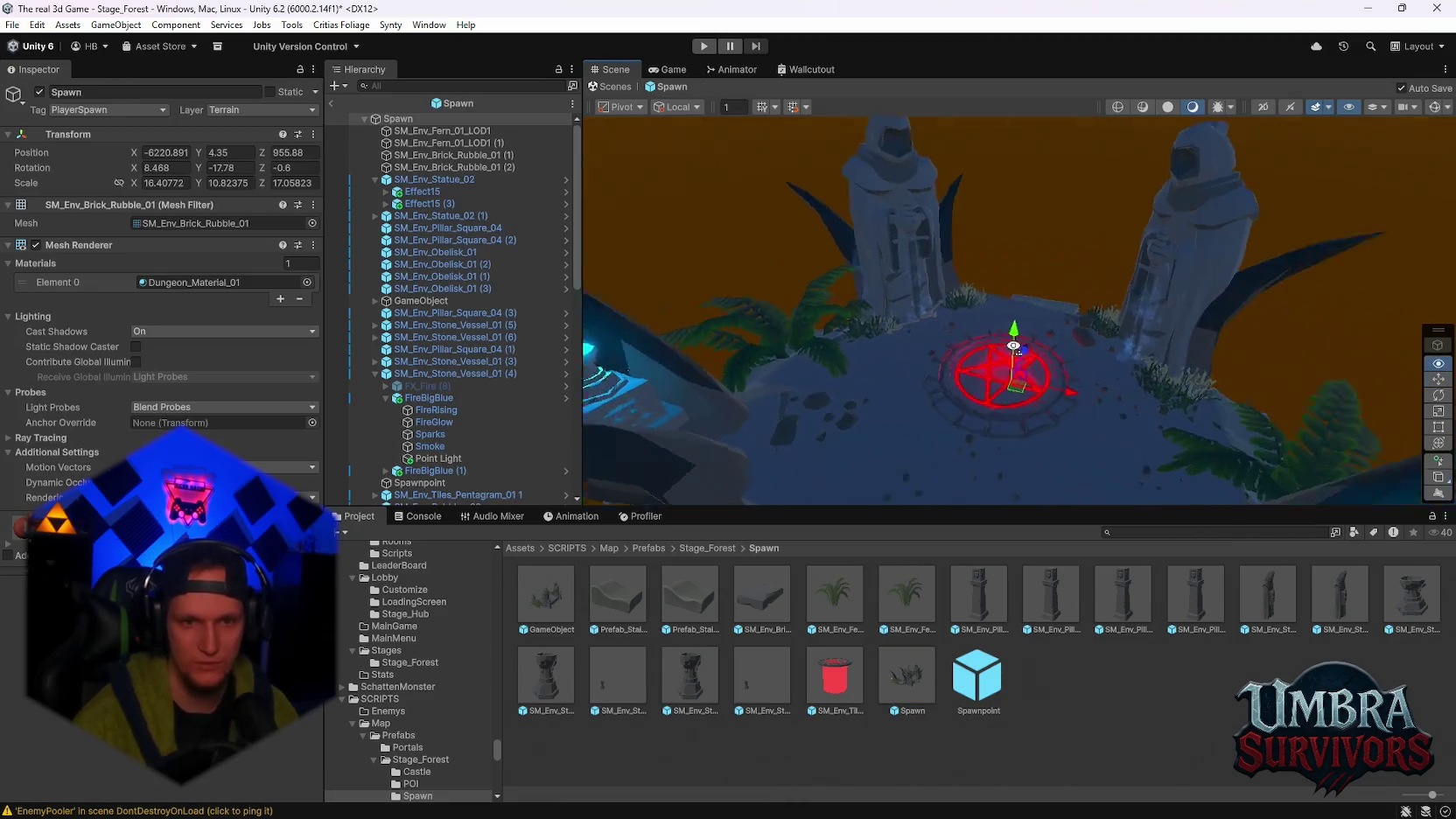
{"action": "scroll", "coordinate": [453, 392], "scroll_direction": "down", "scroll_amount": 4}
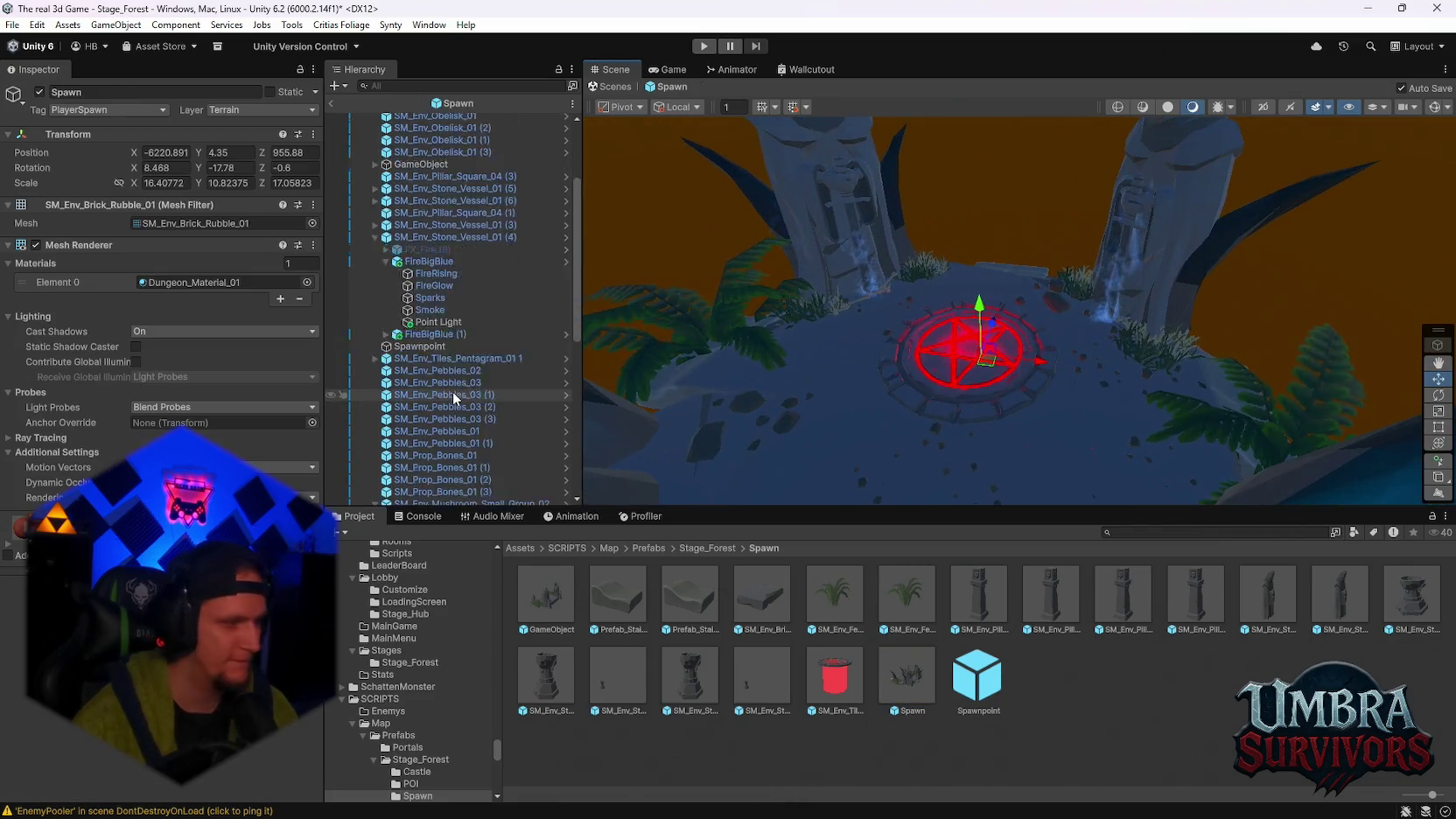
{"action": "scroll", "coordinate": [452, 391], "scroll_direction": "down", "scroll_amount": 2}
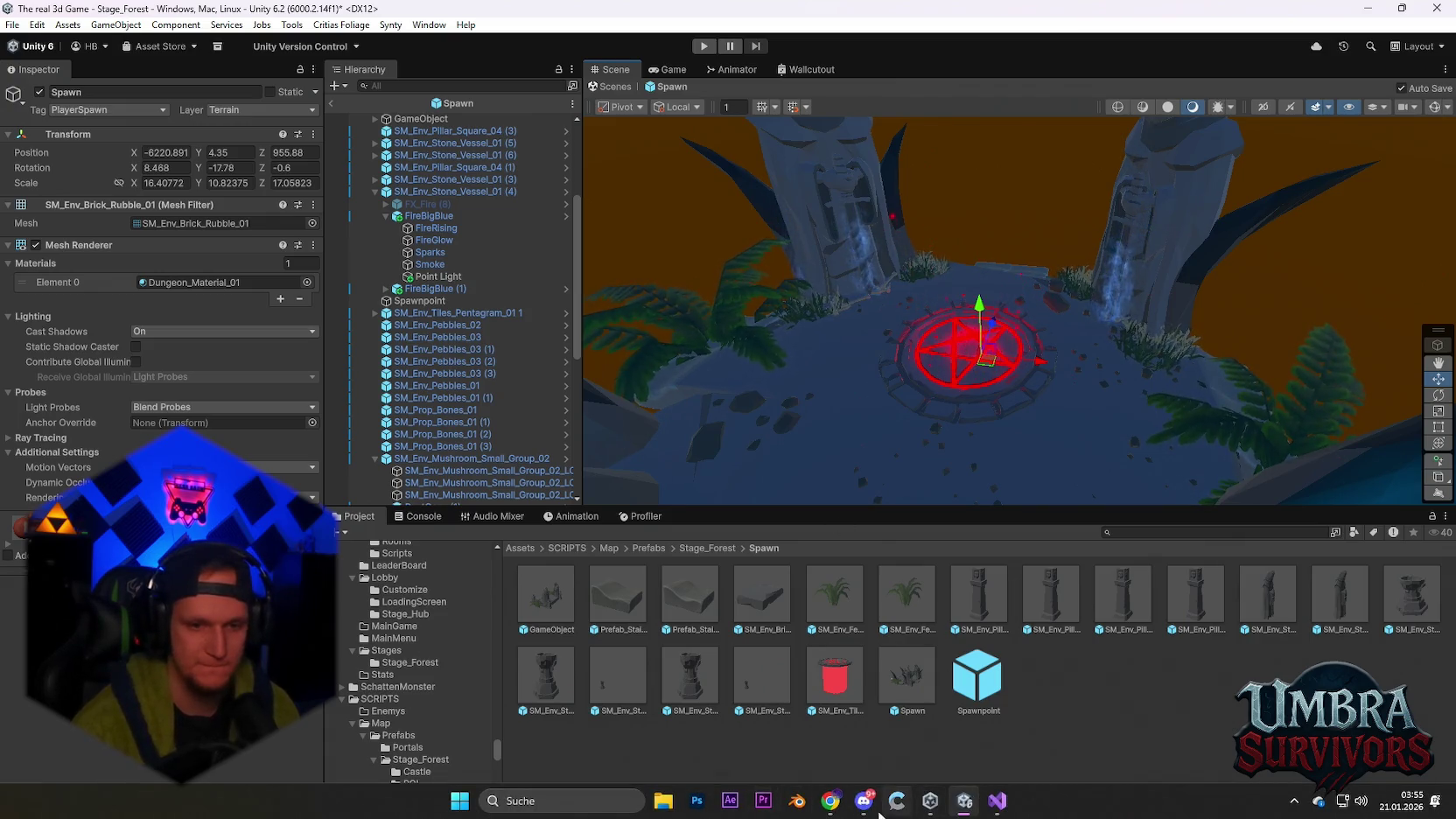
{"action": "left_click", "coordinate": [863, 811]}
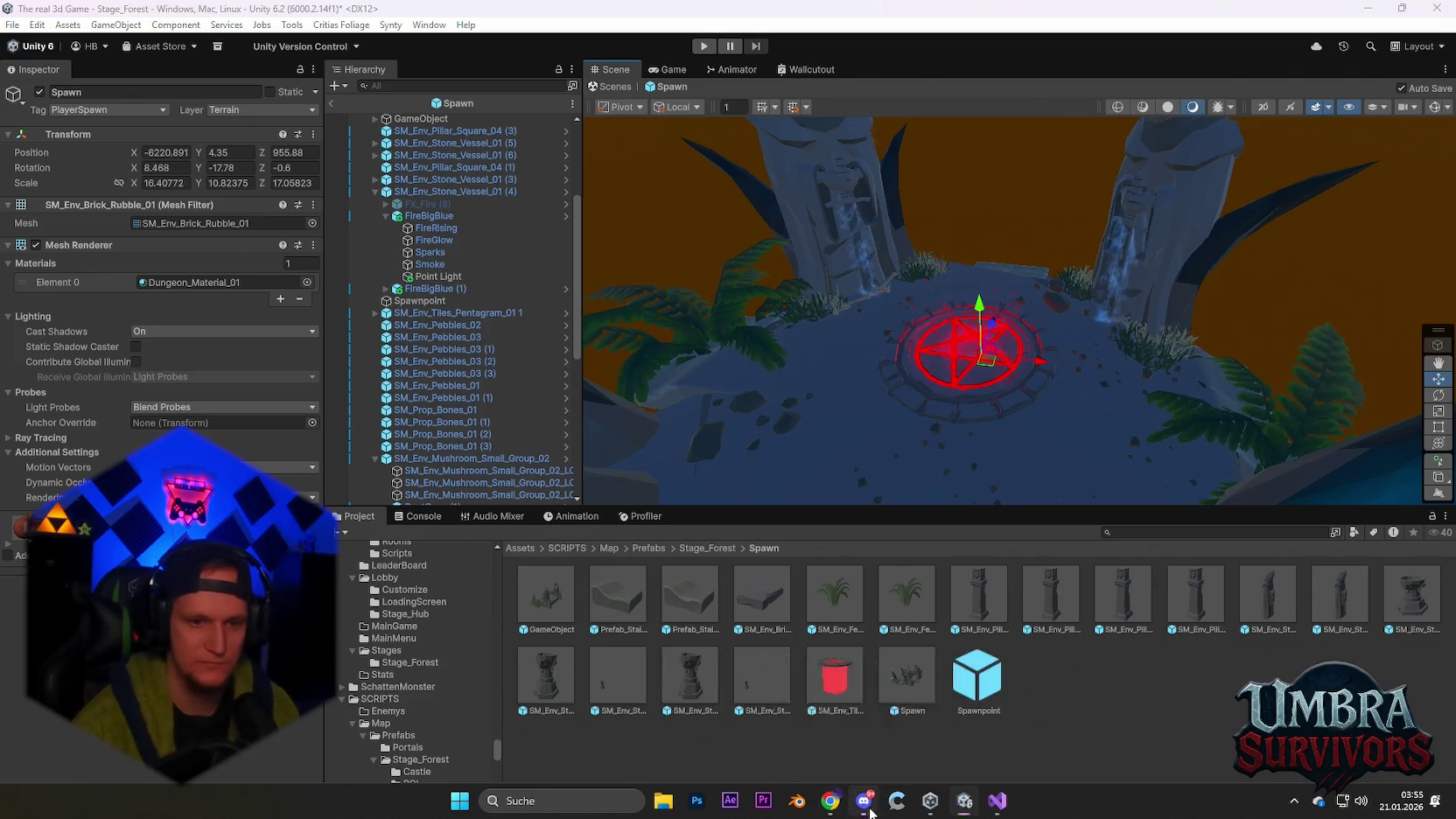
{"action": "left_click", "coordinate": [614, 619]}
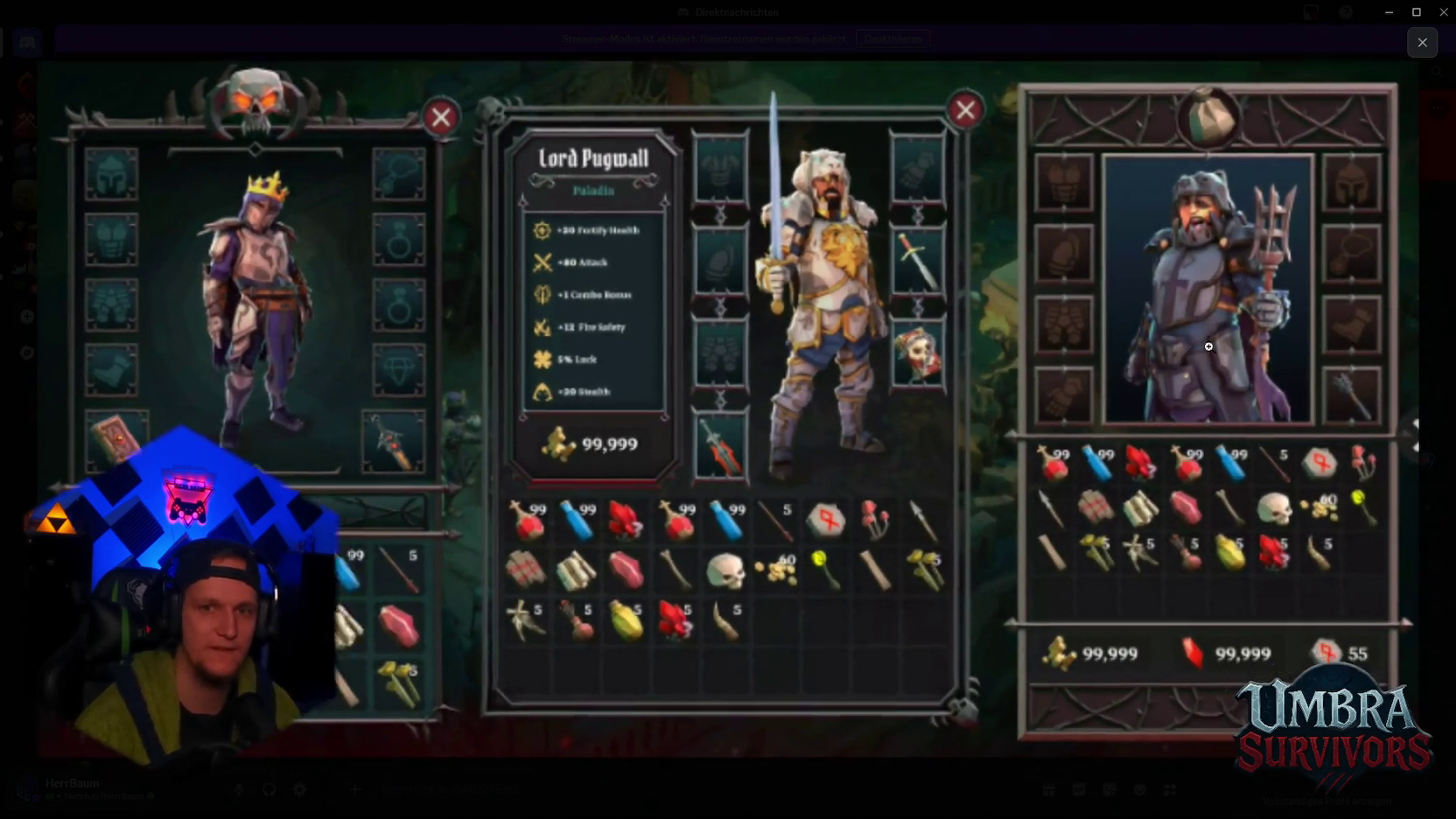
{"action": "left_click", "coordinate": [1419, 51]}
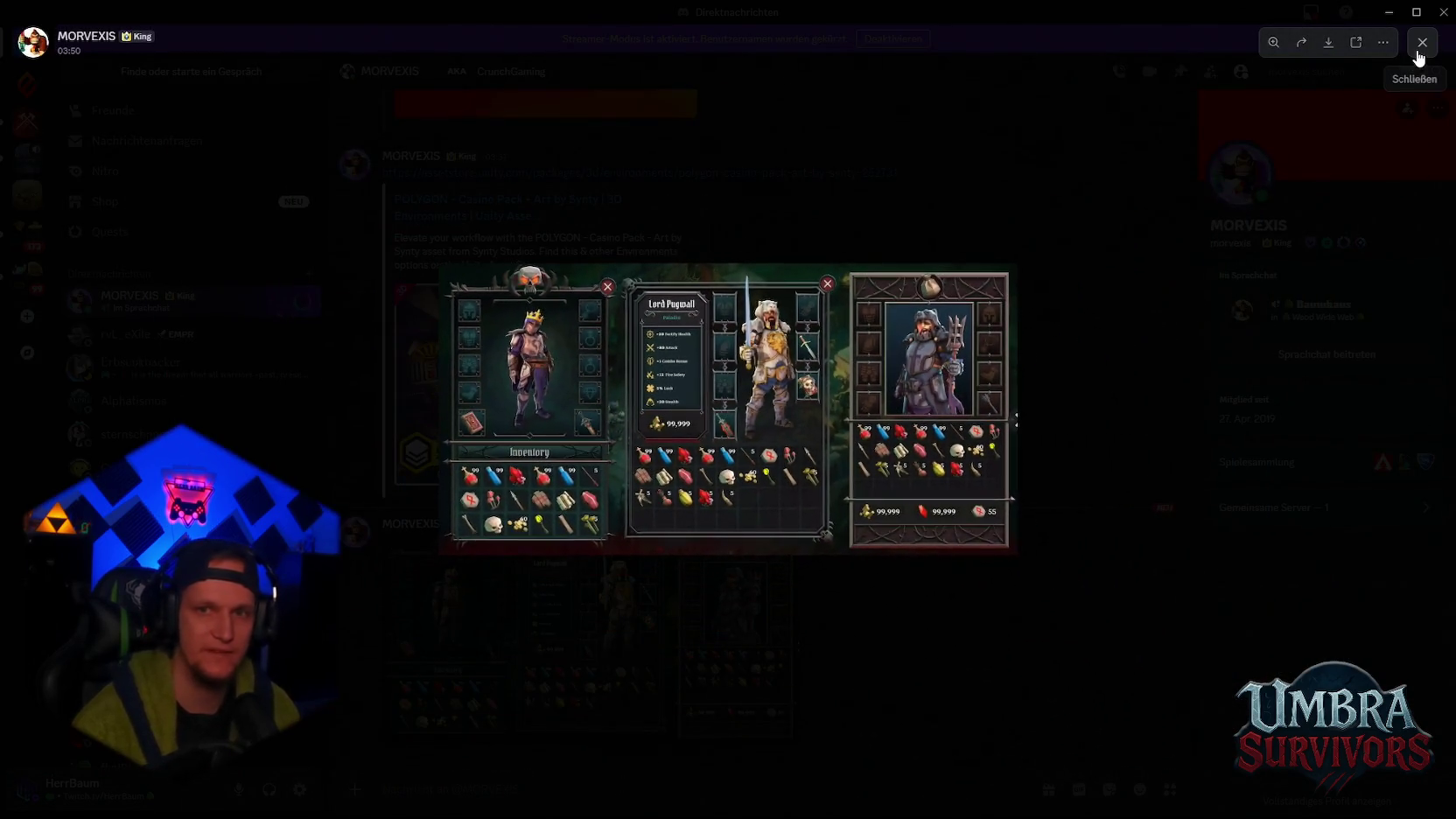
{"action": "key", "text": "alt+Tab"}
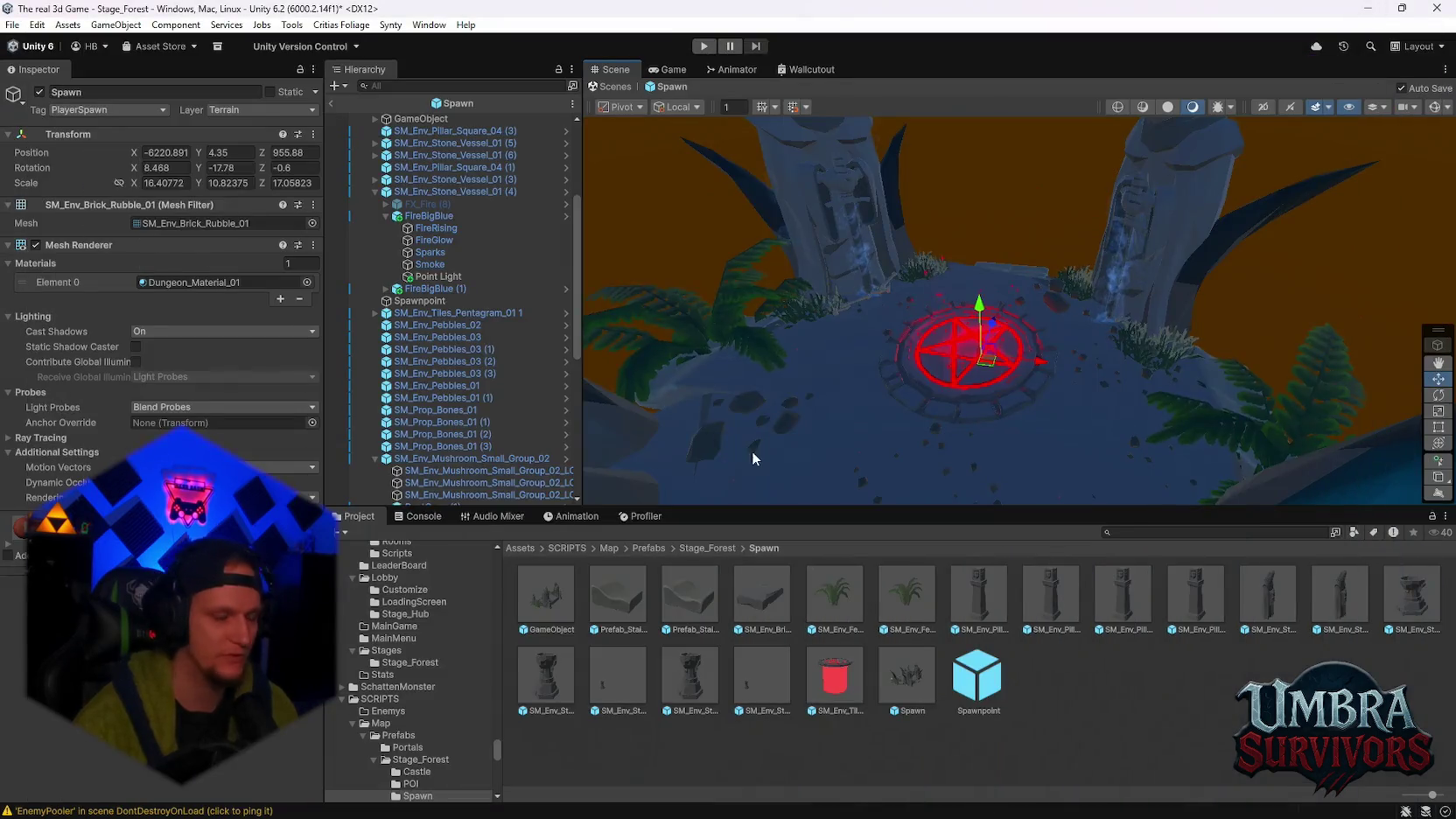
Filter the Hierarchy by 'polnt' and step through the Point Lights to the red pentagram one
{"action": "left_click_drag", "start_coordinate": [949, 384], "coordinate": [948, 412]}
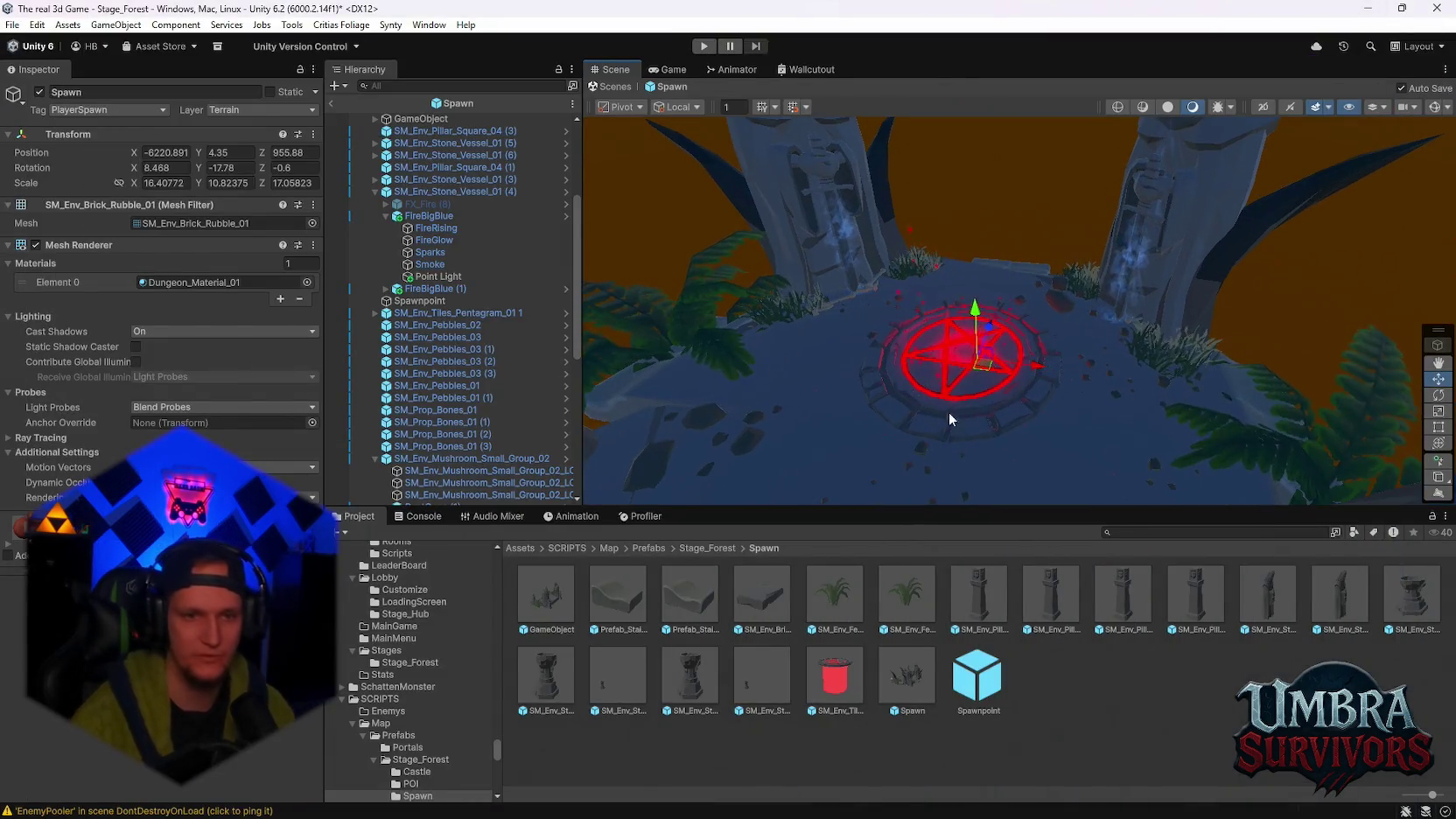
{"action": "left_click", "coordinate": [451, 84]}
{"action": "type", "text": "pol"}
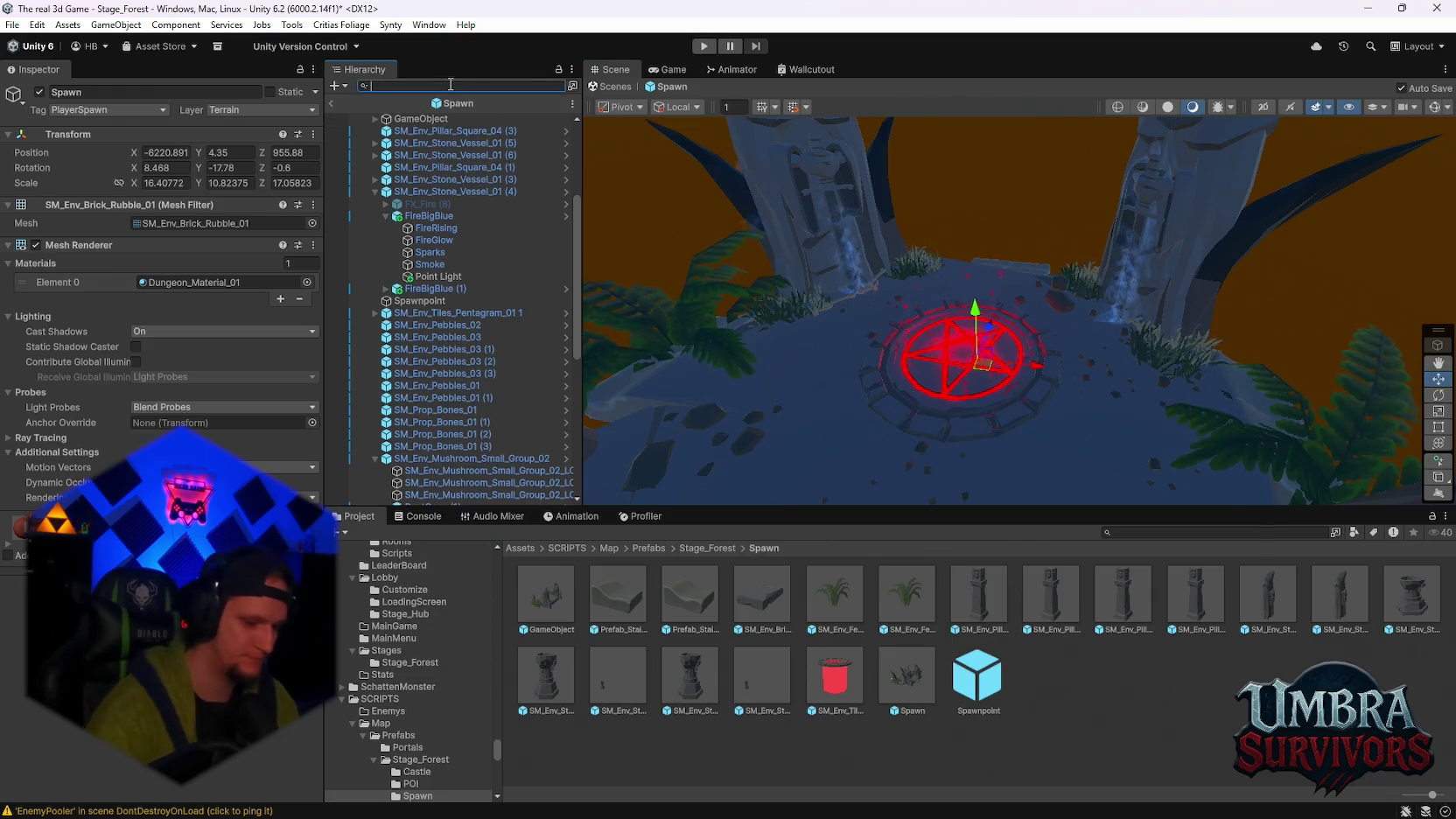
{"action": "type", "text": "nt"}
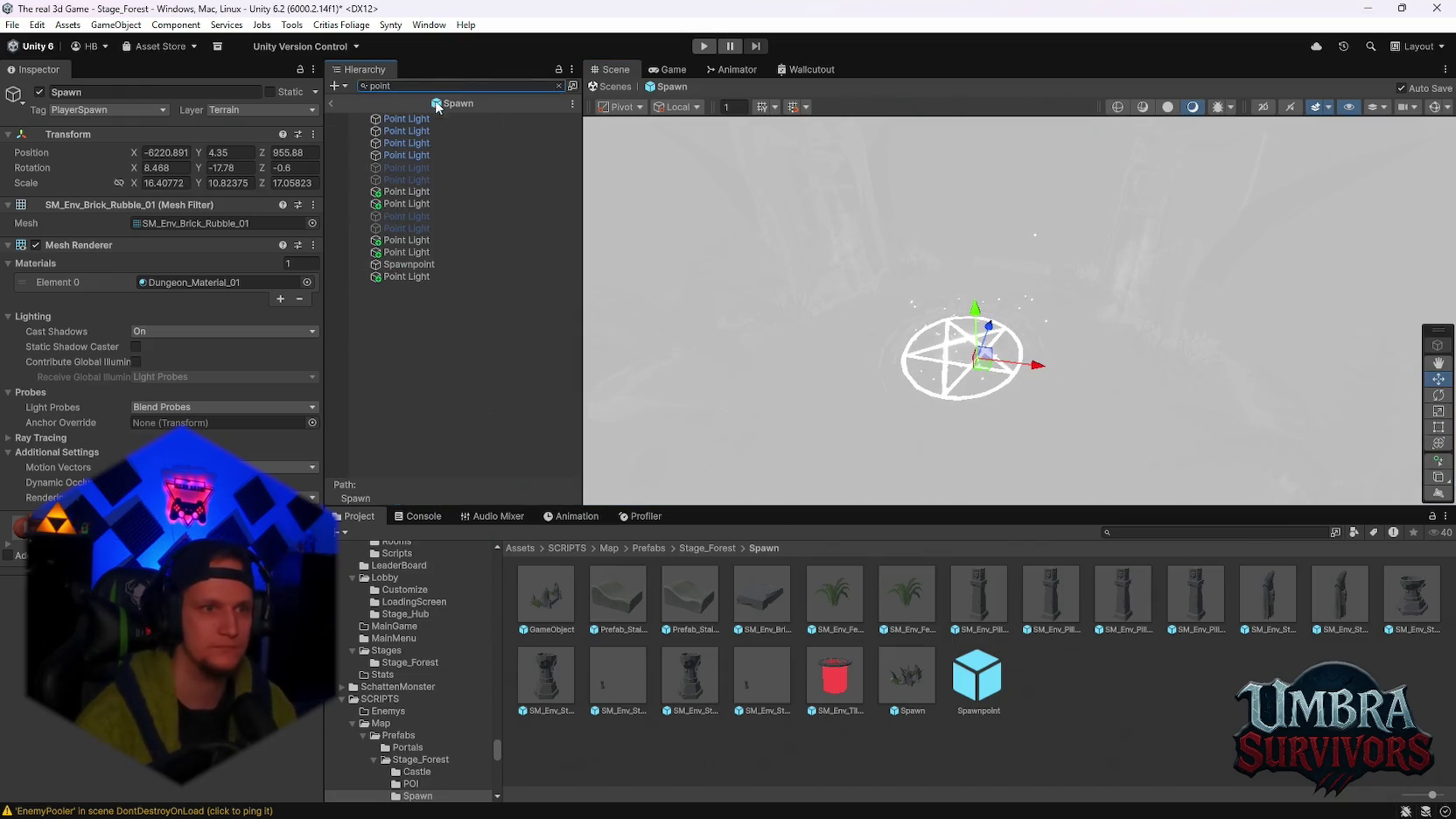
{"action": "left_click", "coordinate": [394, 119]}
{"action": "left_click", "coordinate": [401, 131]}
{"action": "left_click", "coordinate": [407, 140]}
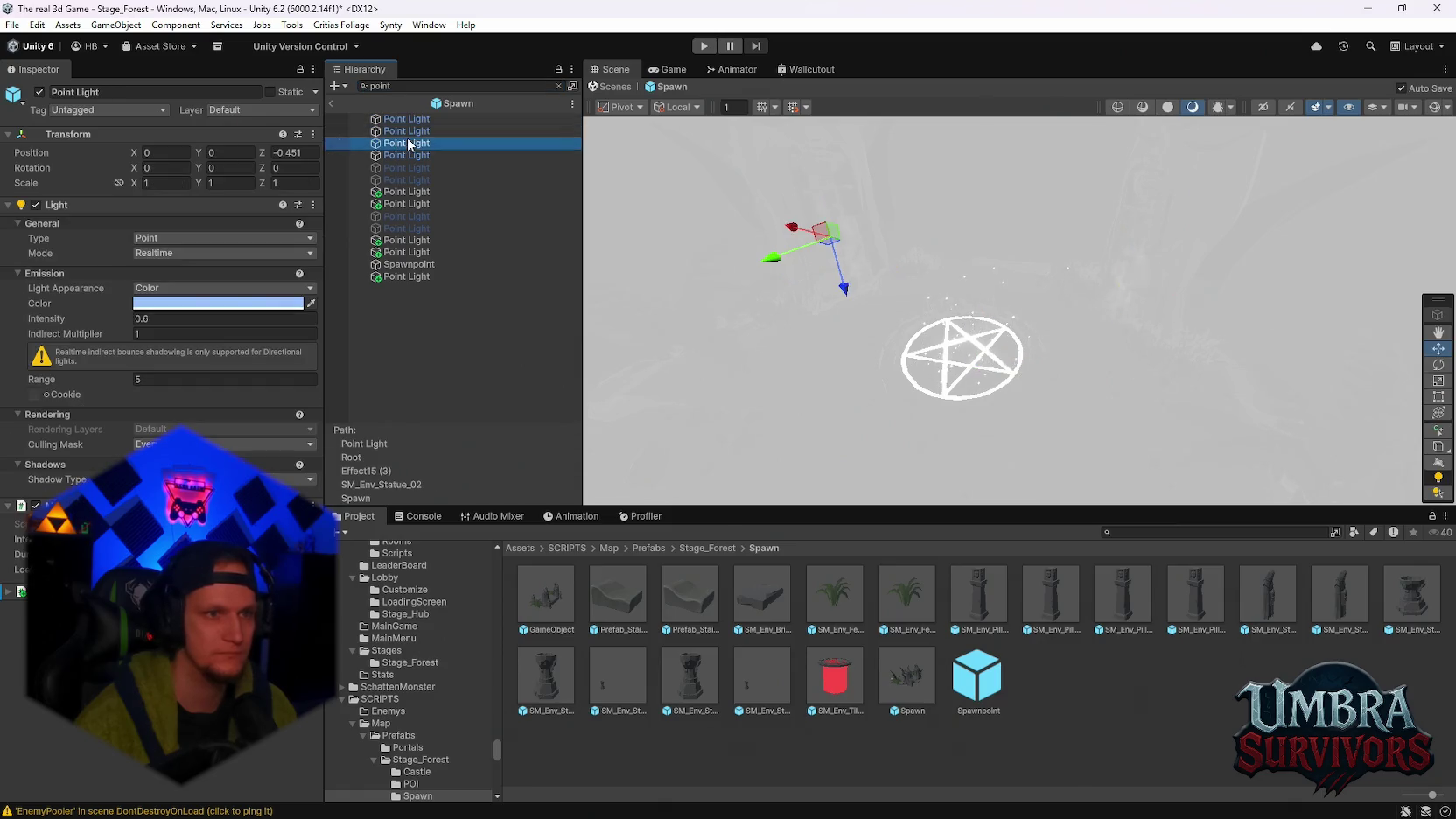
{"action": "left_click", "coordinate": [408, 155]}
{"action": "left_click", "coordinate": [407, 167]}
{"action": "left_click", "coordinate": [408, 180]}
{"action": "left_click", "coordinate": [409, 191]}
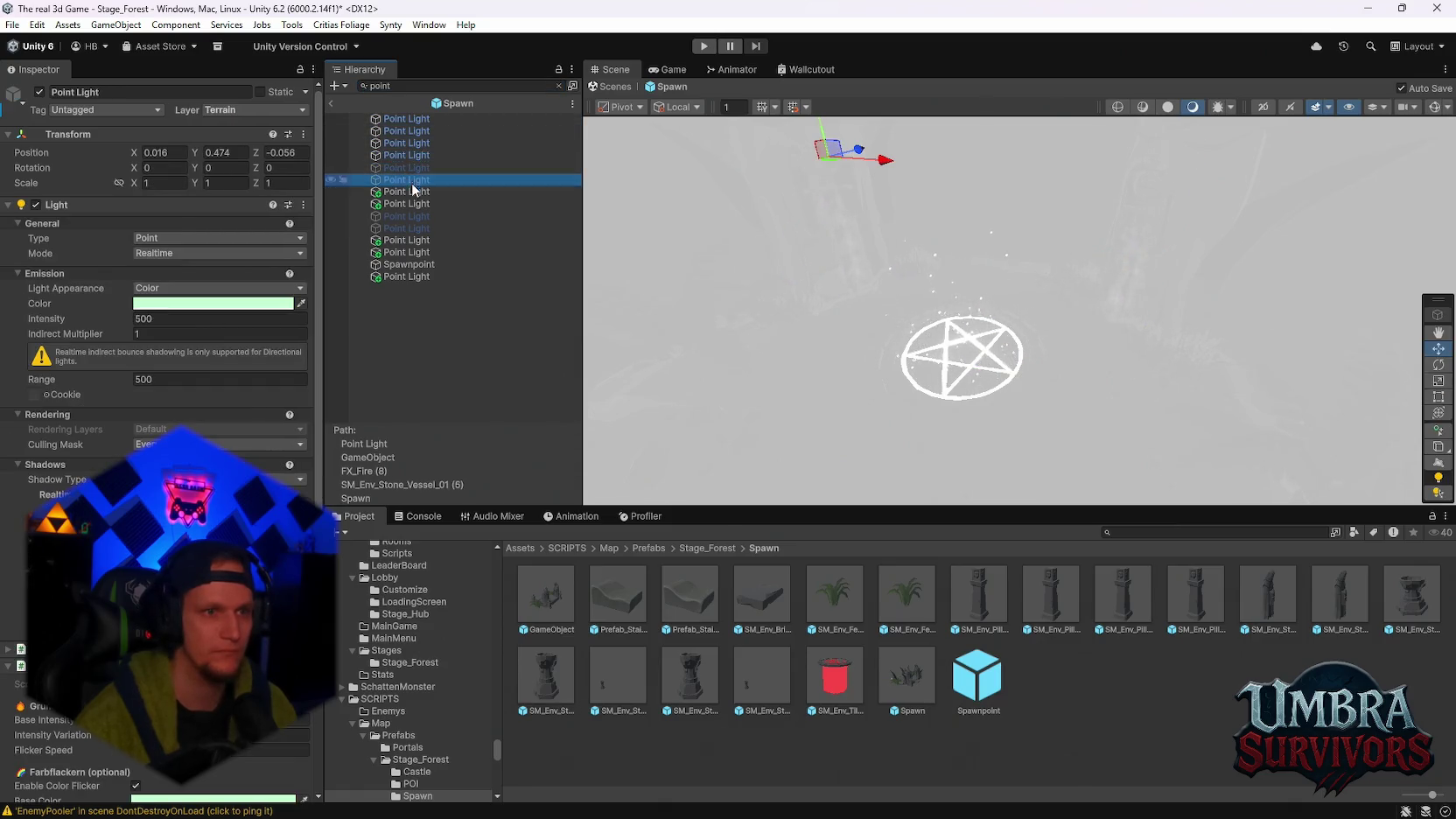
{"action": "left_click", "coordinate": [411, 203]}
{"action": "left_click", "coordinate": [408, 216]}
{"action": "left_click", "coordinate": [407, 228]}
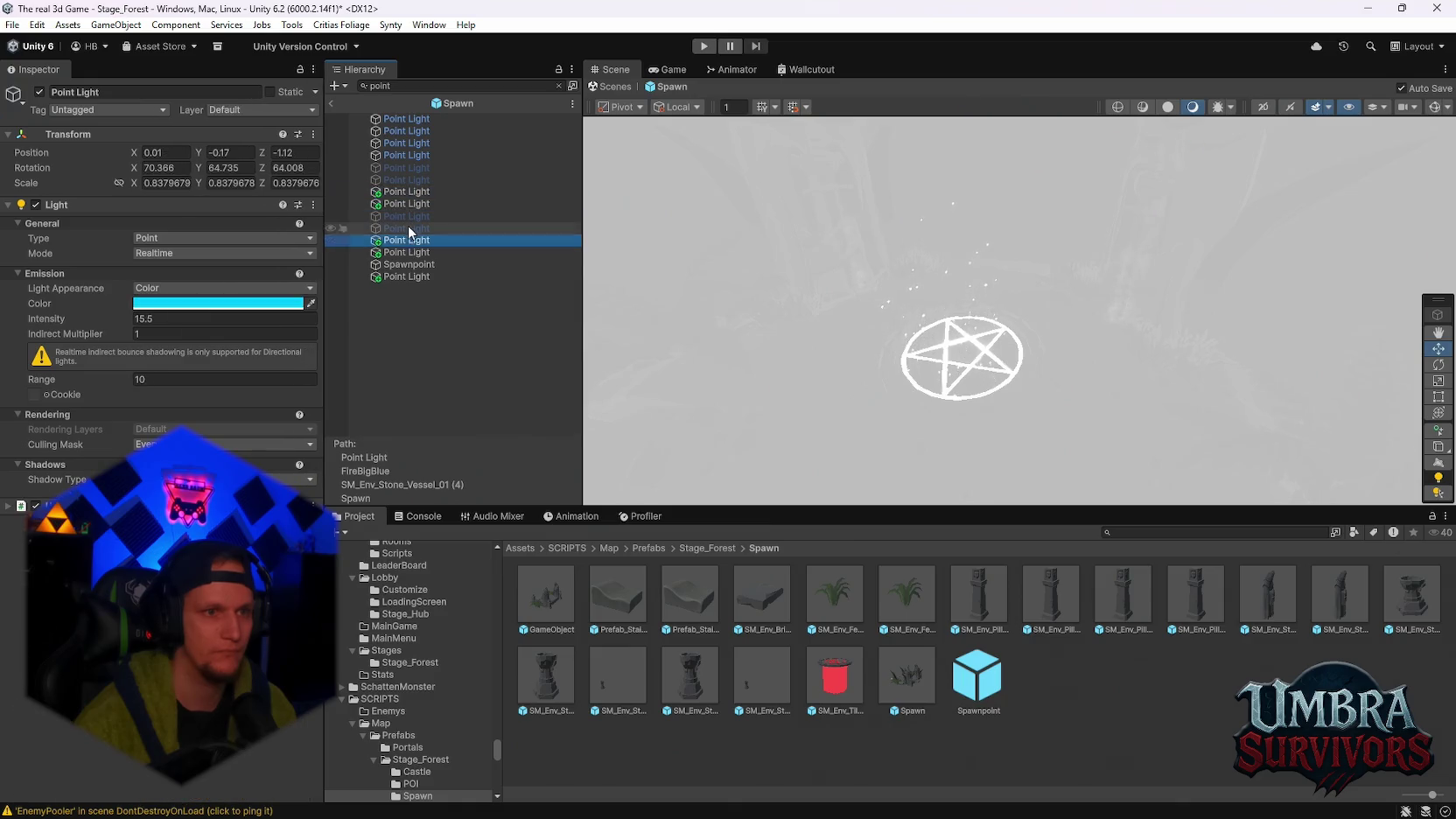
{"action": "left_click", "coordinate": [407, 240]}
{"action": "left_click", "coordinate": [407, 252]}
{"action": "left_click", "coordinate": [407, 264]}
{"action": "left_click", "coordinate": [407, 277]}
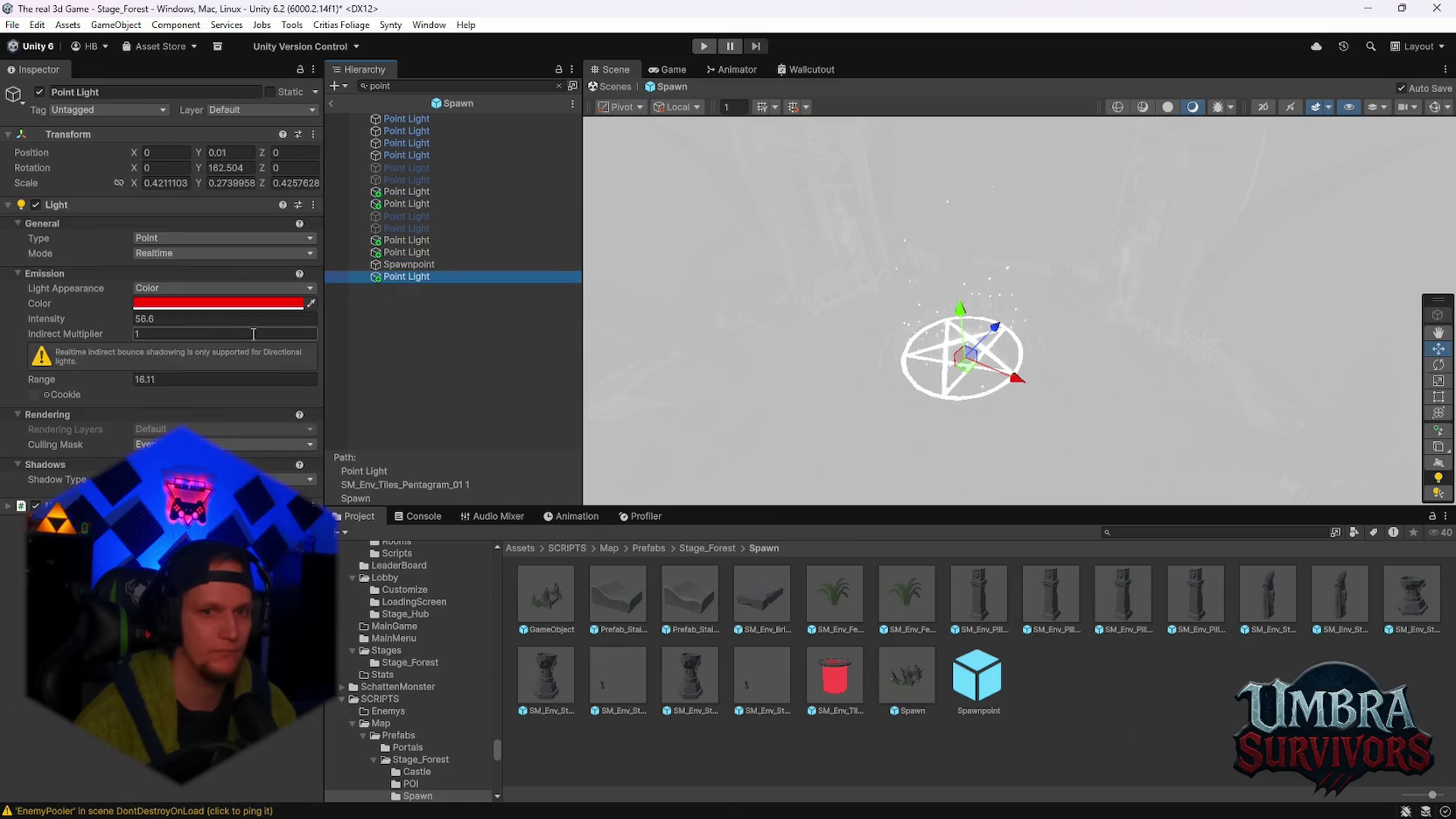
Clear the name filter and drag the red light's Range from 16.11 down to 7.45
{"action": "left_click", "coordinate": [288, 379]}
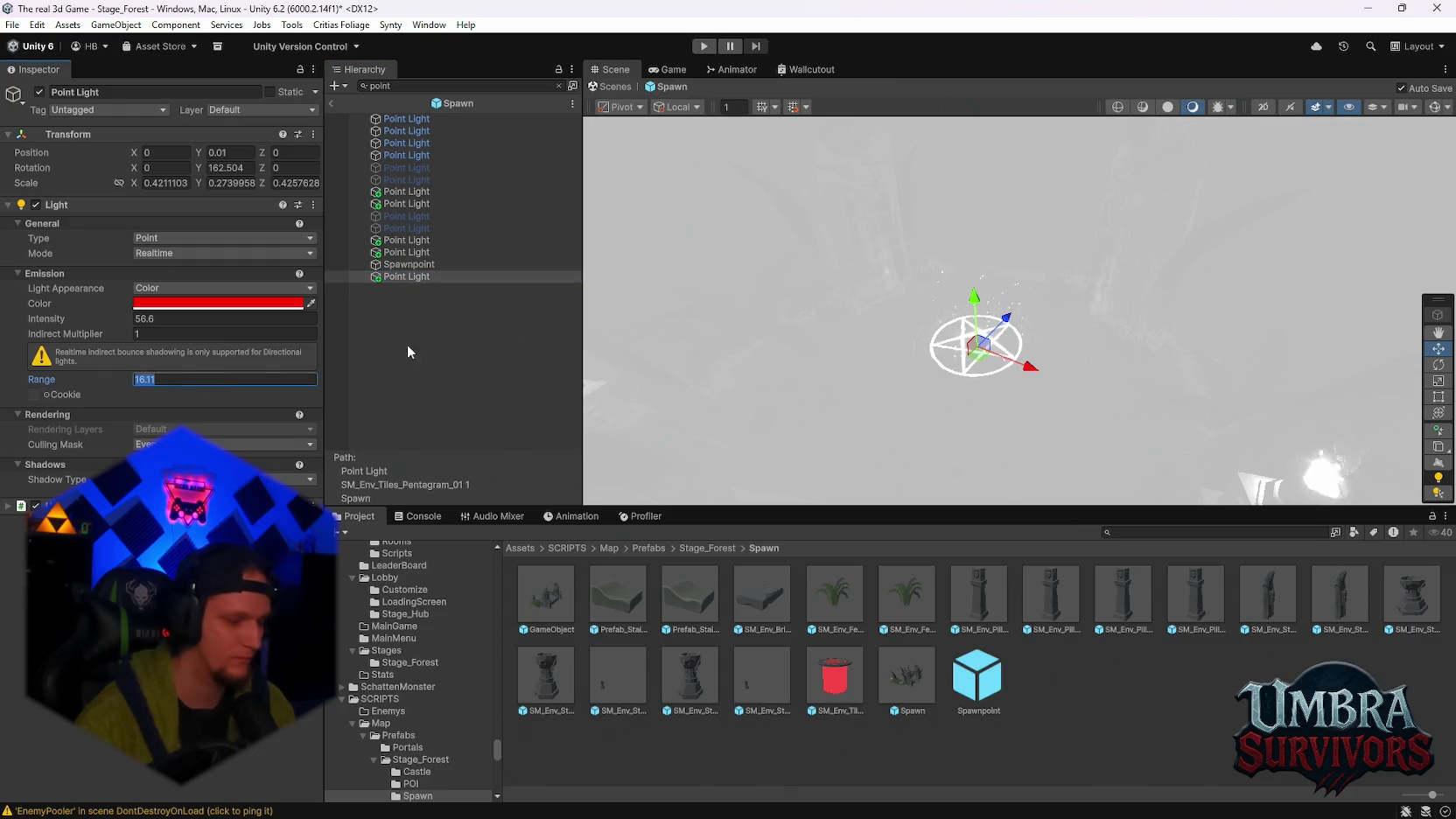
{"action": "left_click", "coordinate": [704, 46]}
{"action": "left_click", "coordinate": [617, 69]}
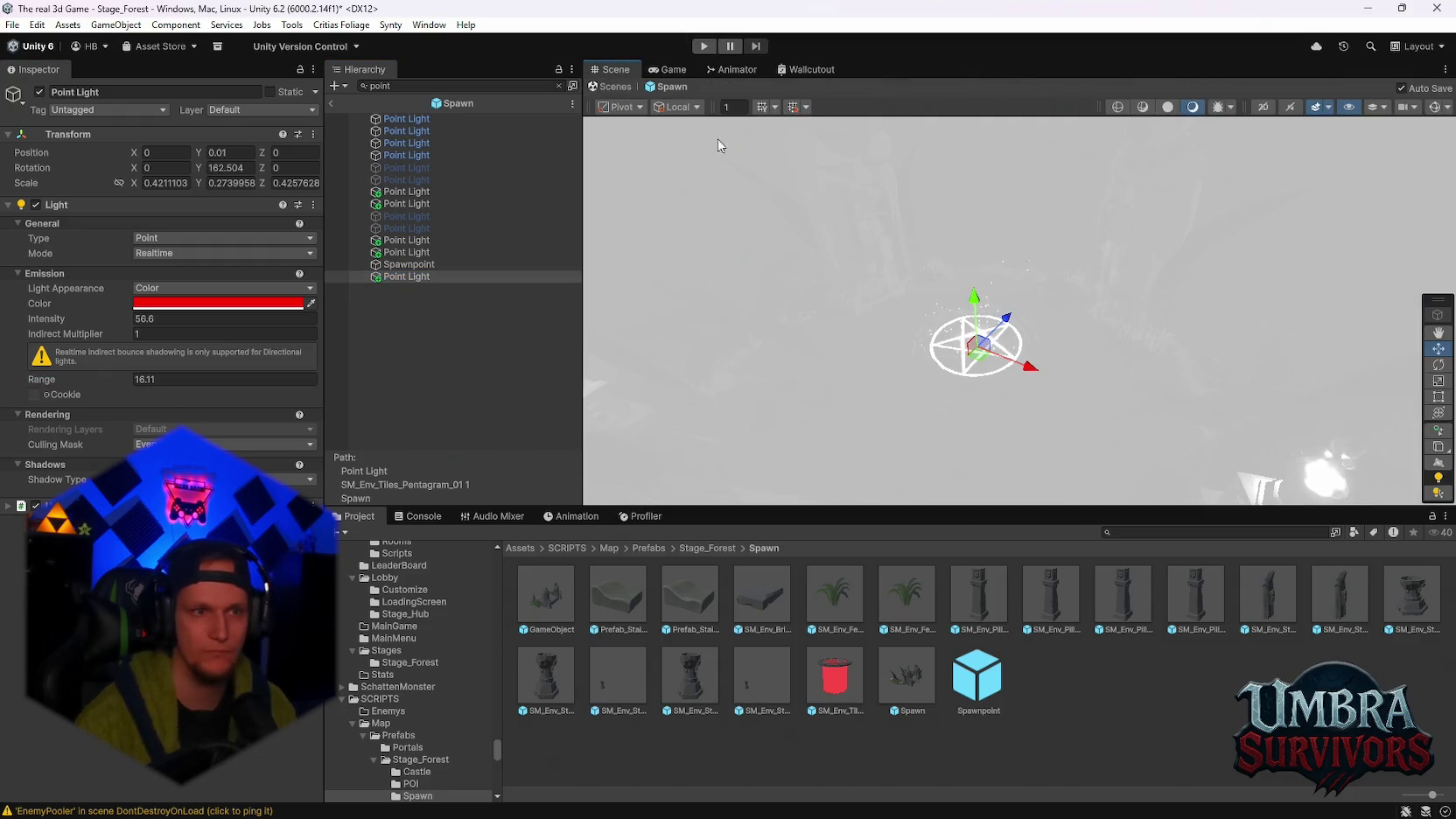
{"action": "left_click", "coordinate": [558, 86]}
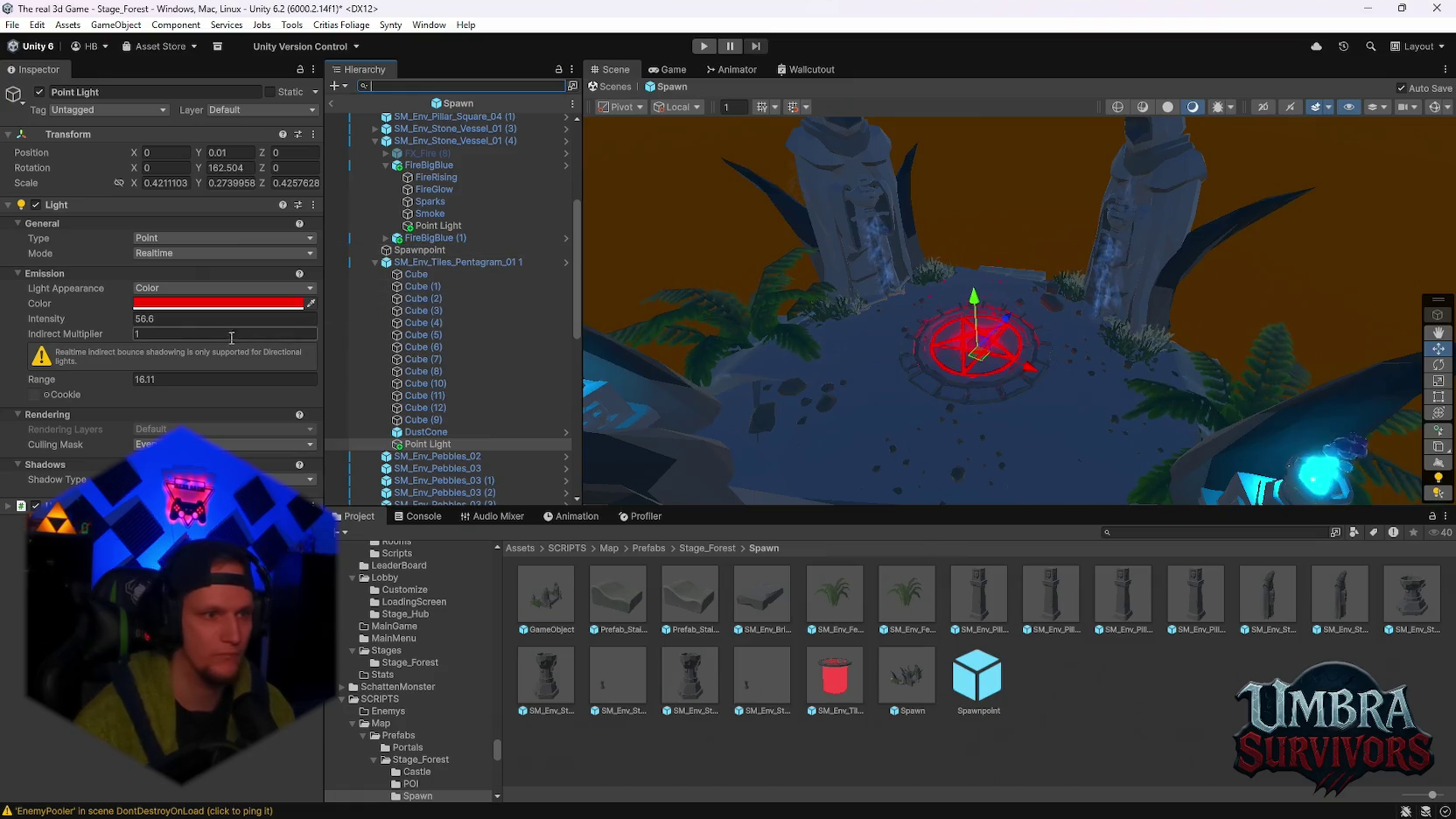
{"action": "left_click", "coordinate": [140, 379]}
{"action": "left_click_drag", "start_coordinate": [109, 385], "coordinate": [10, 383]}
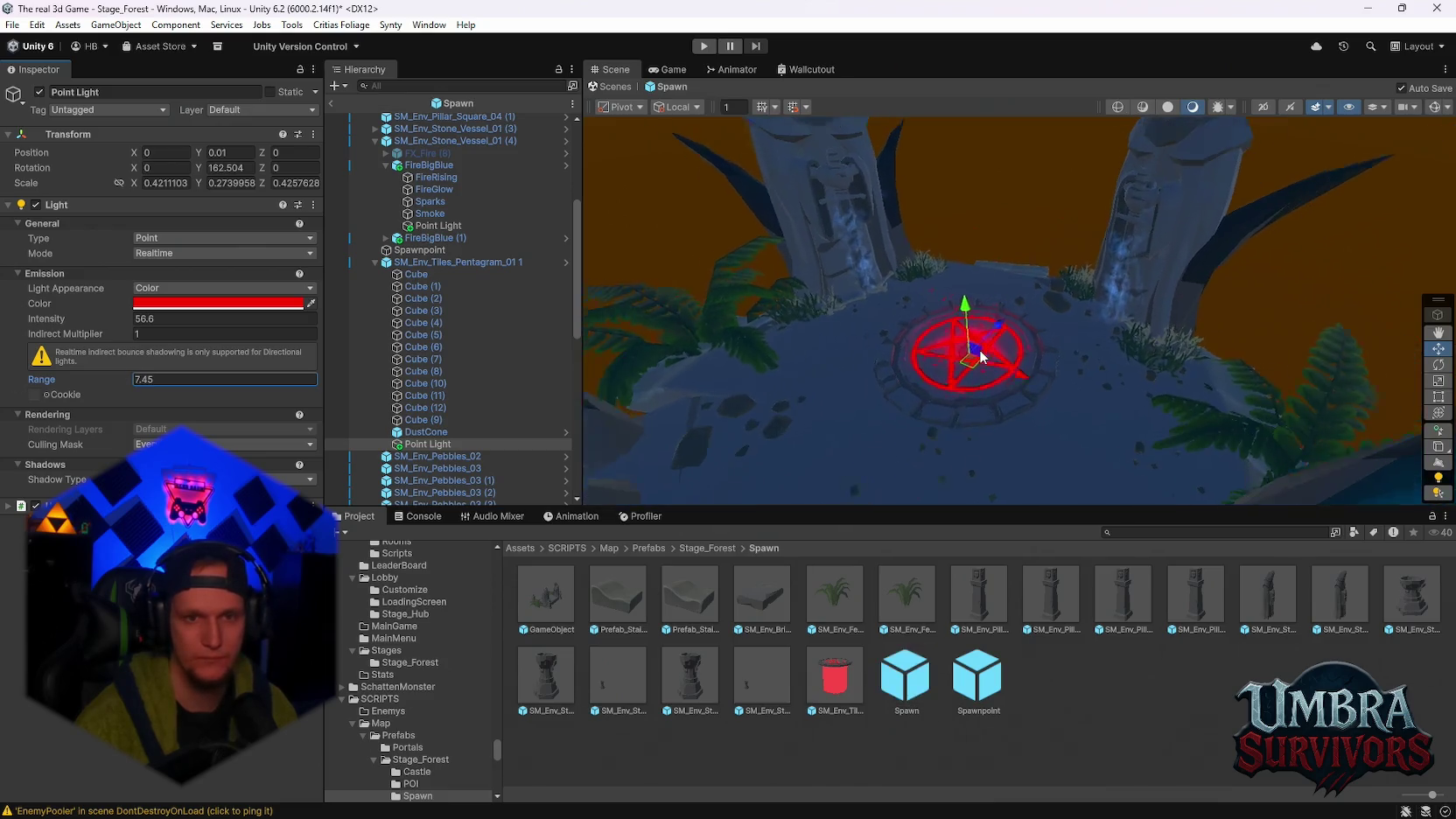
Exit the Spawn prefab, save Stage_Forest, load Stage_Hub, and play the game with 100000 gold
{"action": "left_click", "coordinate": [331, 103]}
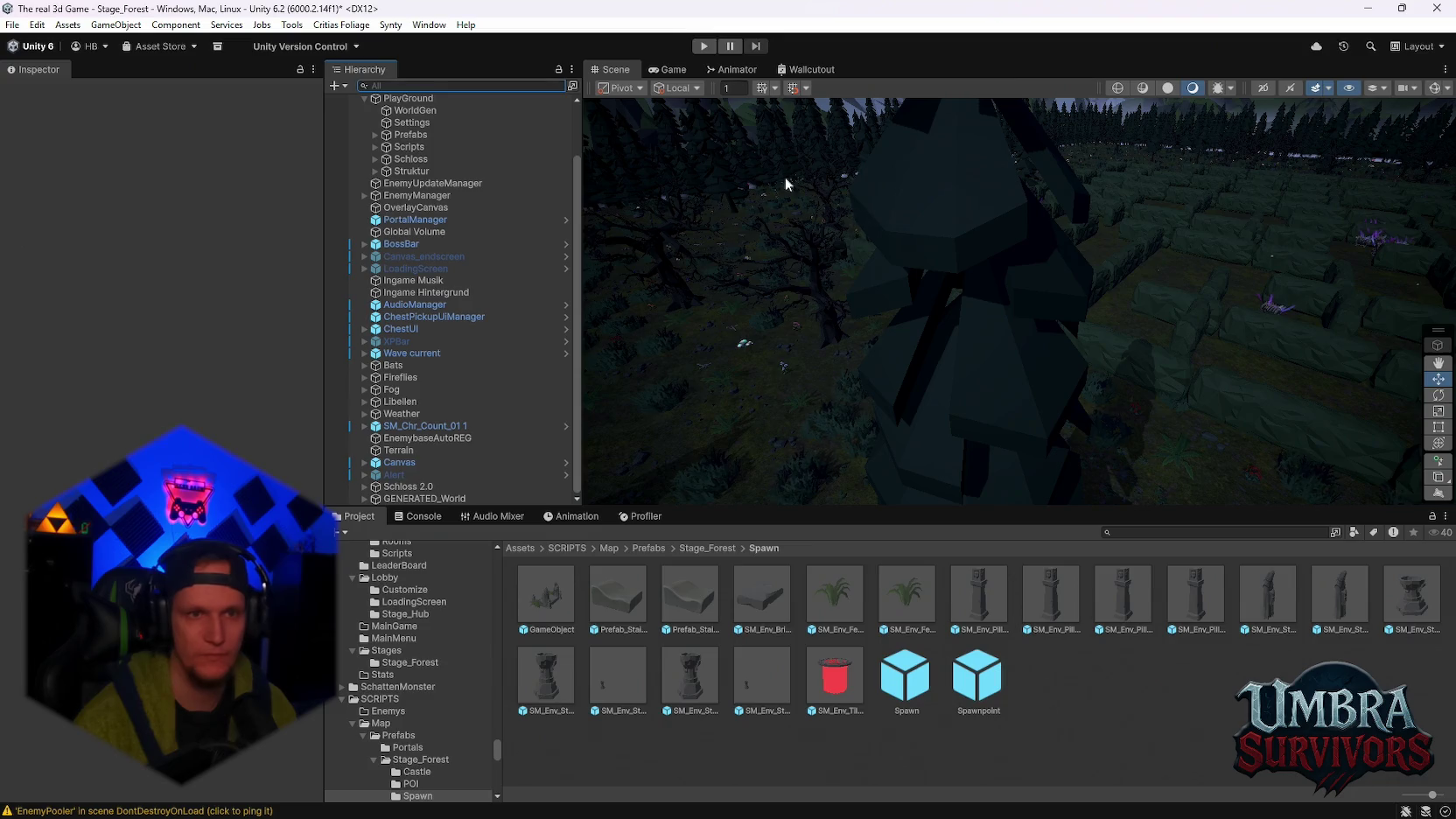
{"action": "scroll", "coordinate": [753, 273], "scroll_direction": "down", "scroll_amount": 5}
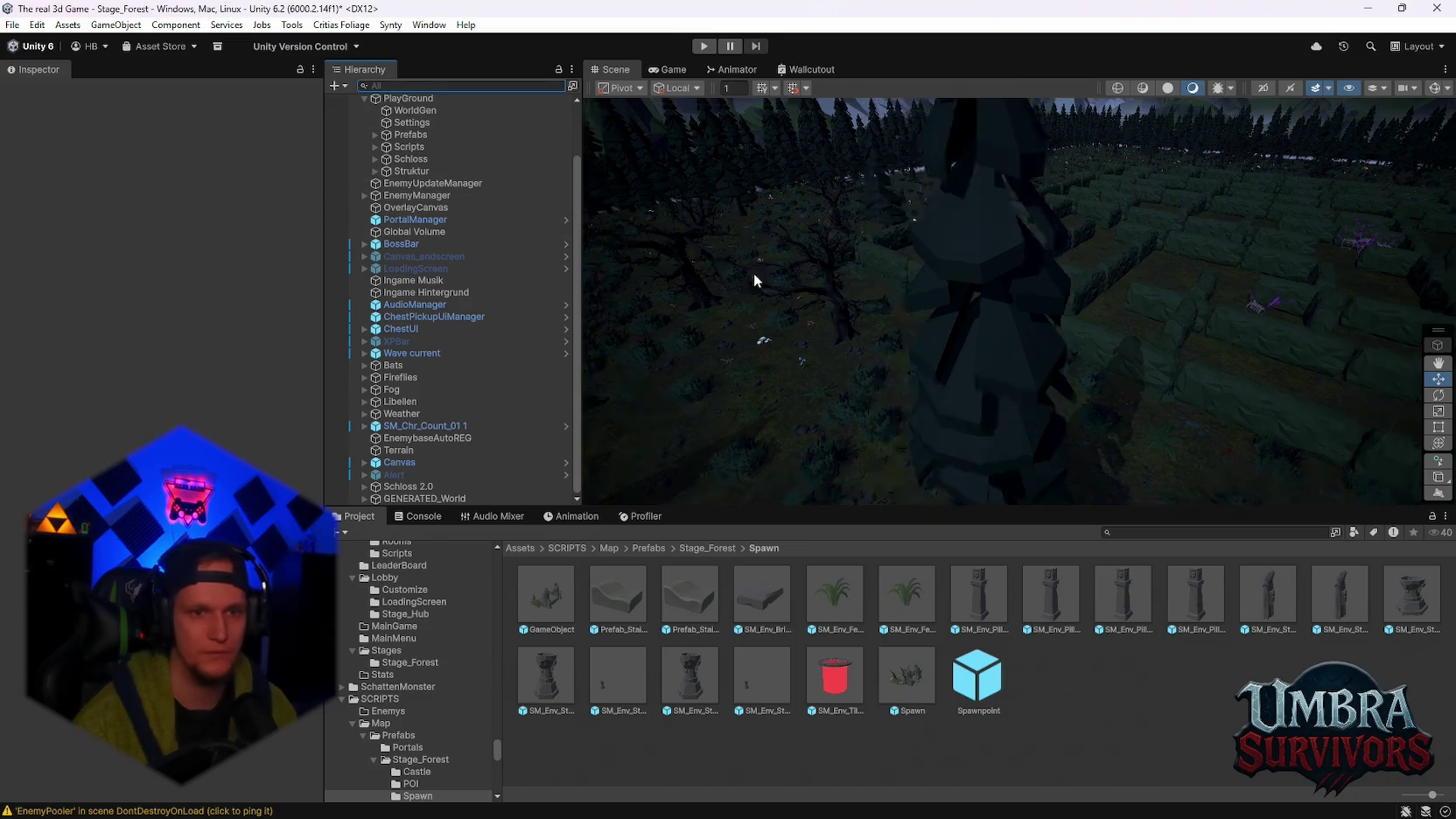
{"action": "left_click", "coordinate": [13, 25]}
{"action": "mouse_move", "coordinate": [158, 76]}
{"action": "left_click", "coordinate": [344, 93]}
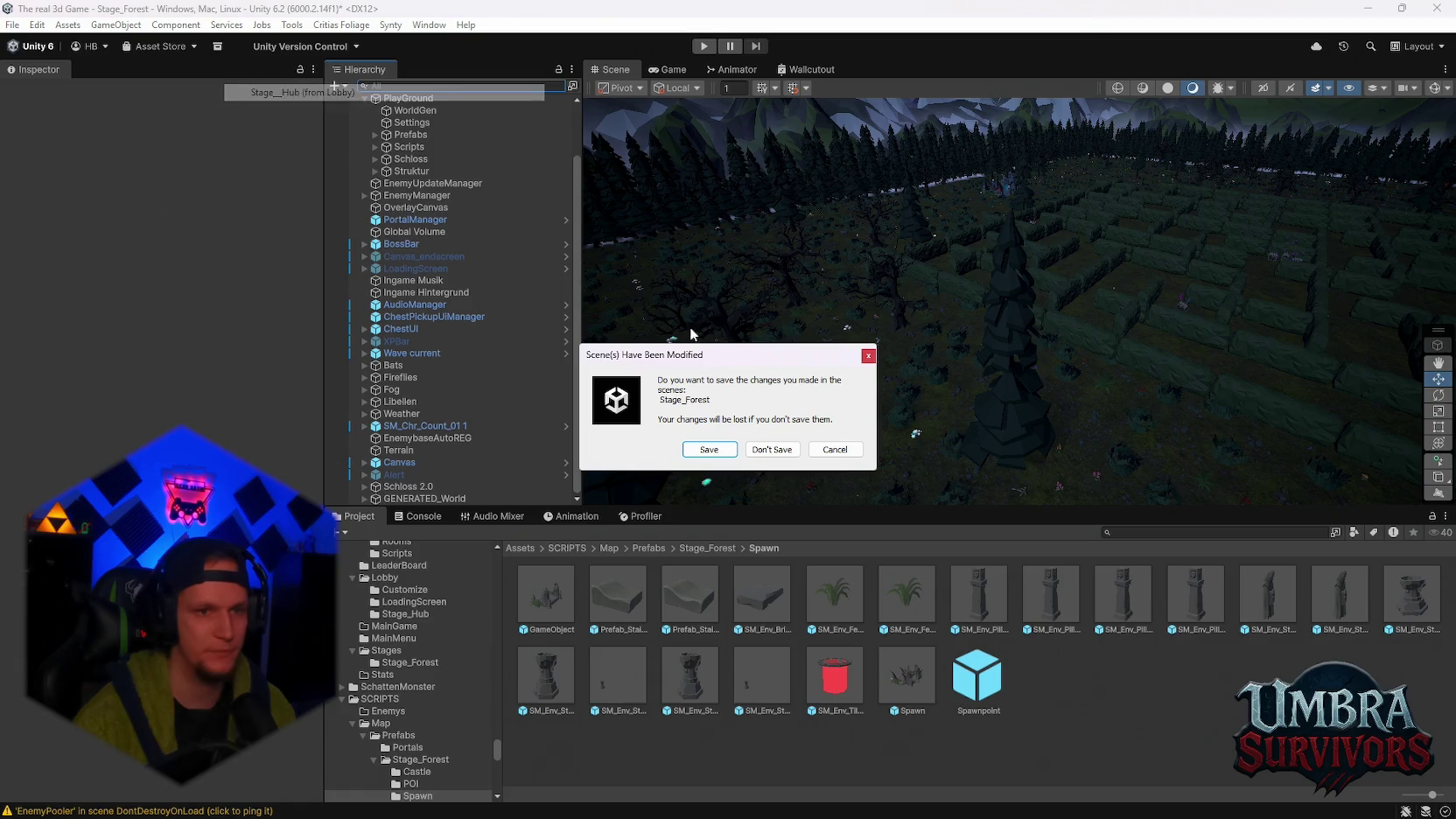
{"action": "left_click", "coordinate": [704, 451]}
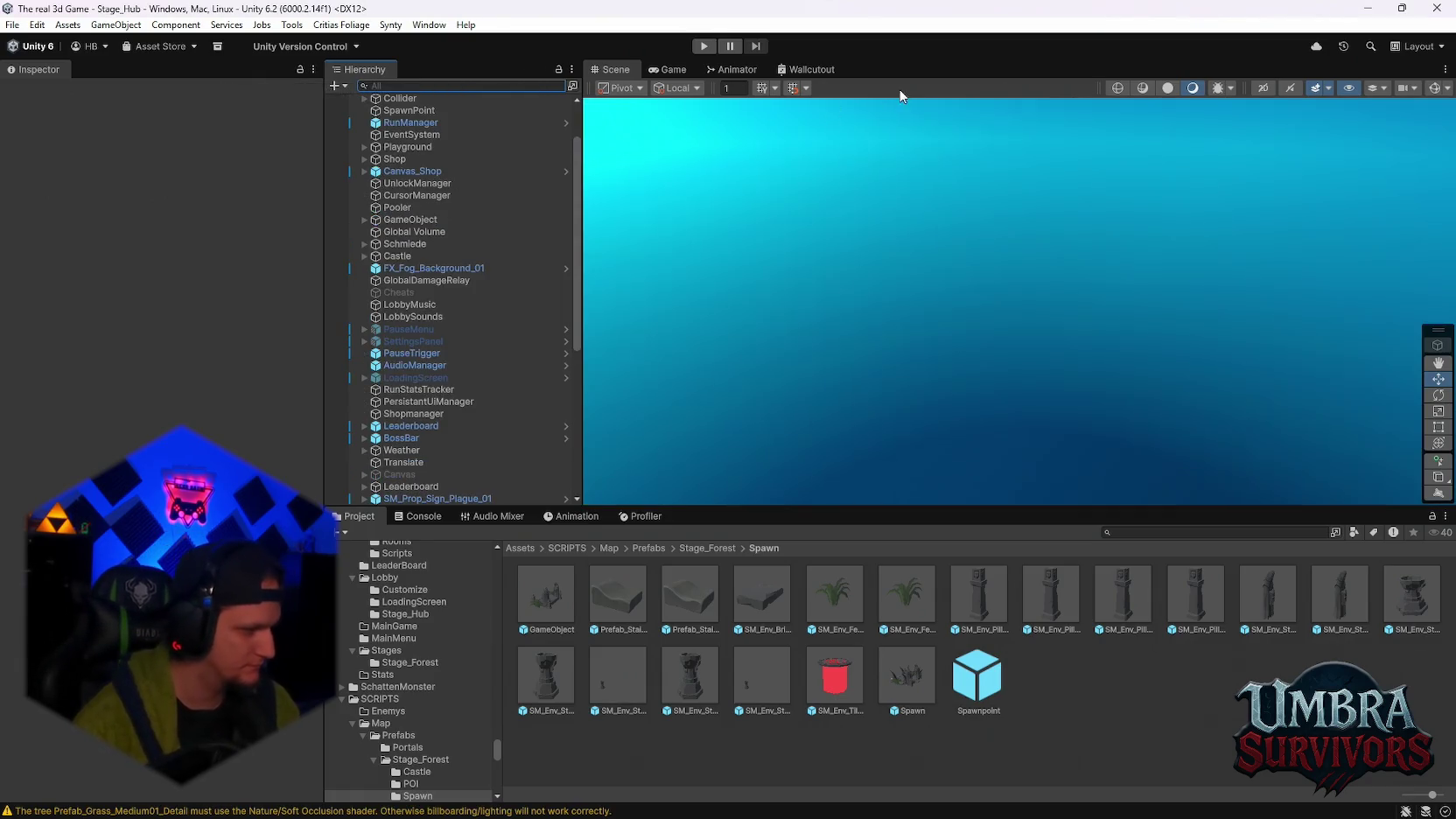
{"action": "left_click", "coordinate": [702, 48]}
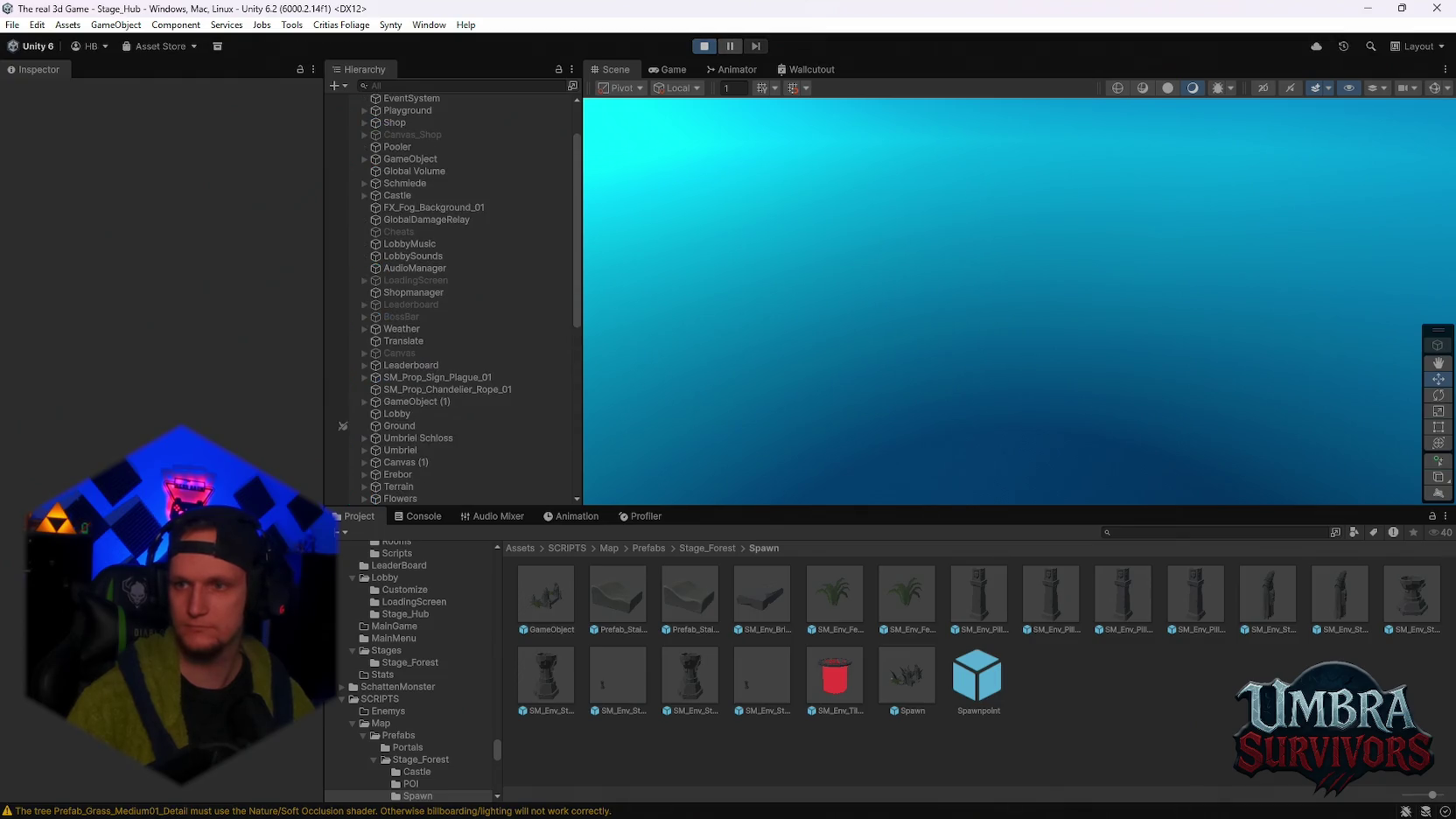
{"action": "left_click", "coordinate": [1336, 210]}
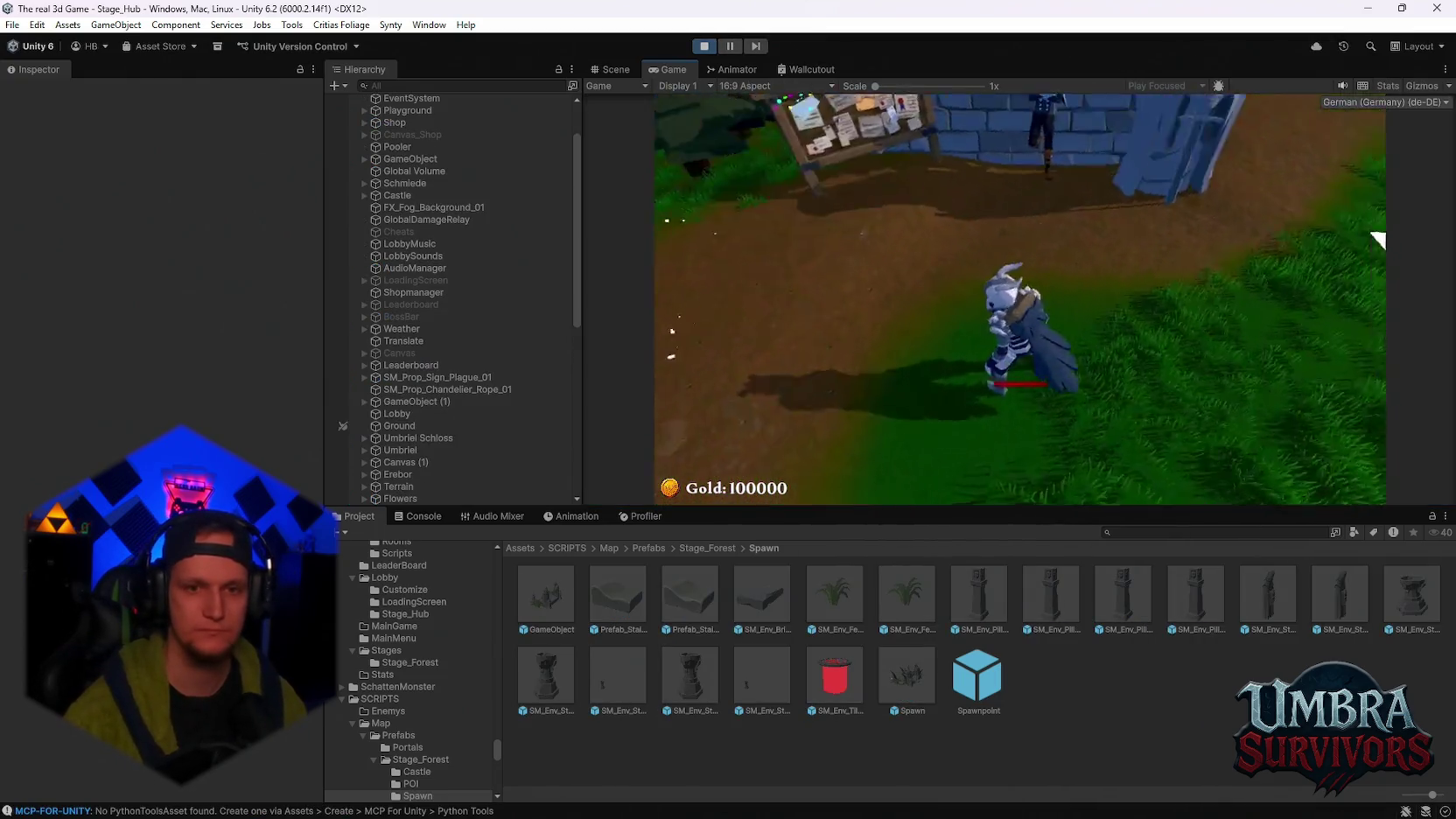
Reroll the starting cards and take Ice Tornado to enter Stage_Forest at Wave 1
{"action": "key", "text": "e"}
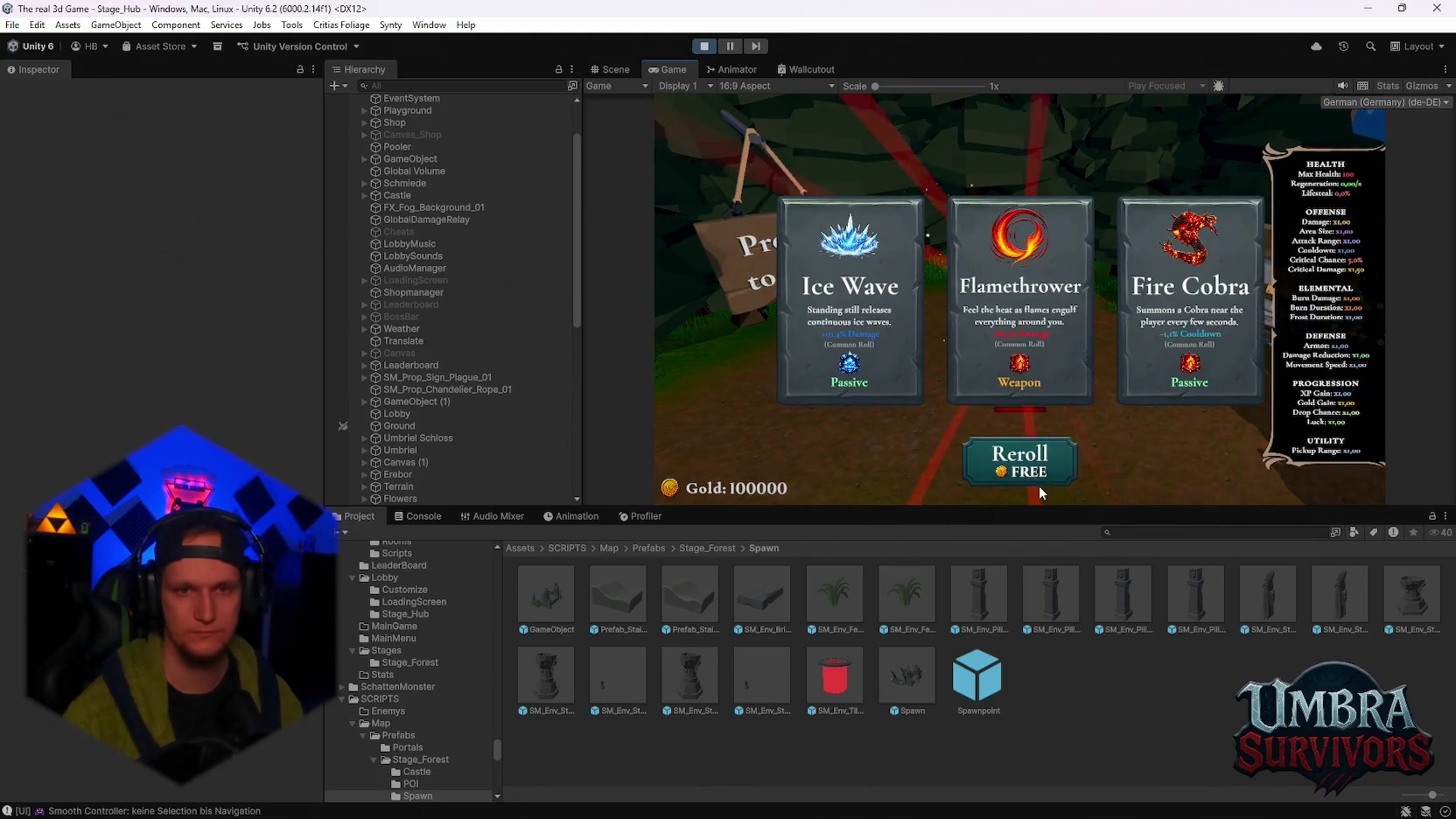
{"action": "left_click", "coordinate": [1020, 459]}
{"action": "left_click", "coordinate": [879, 350]}
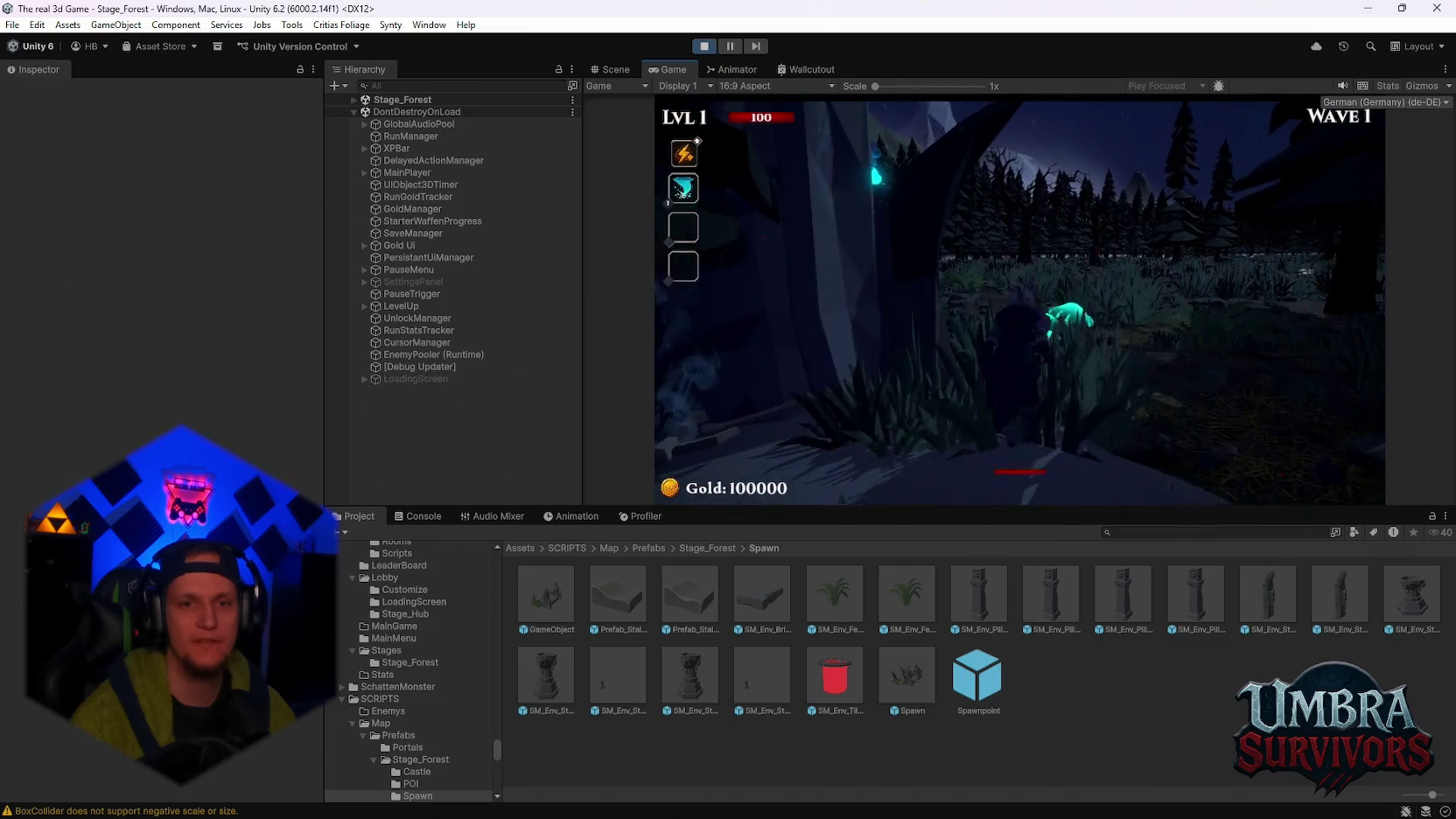
Walk the player off the red pentagram and through the forest maze
{"action": "key", "text": "space"}
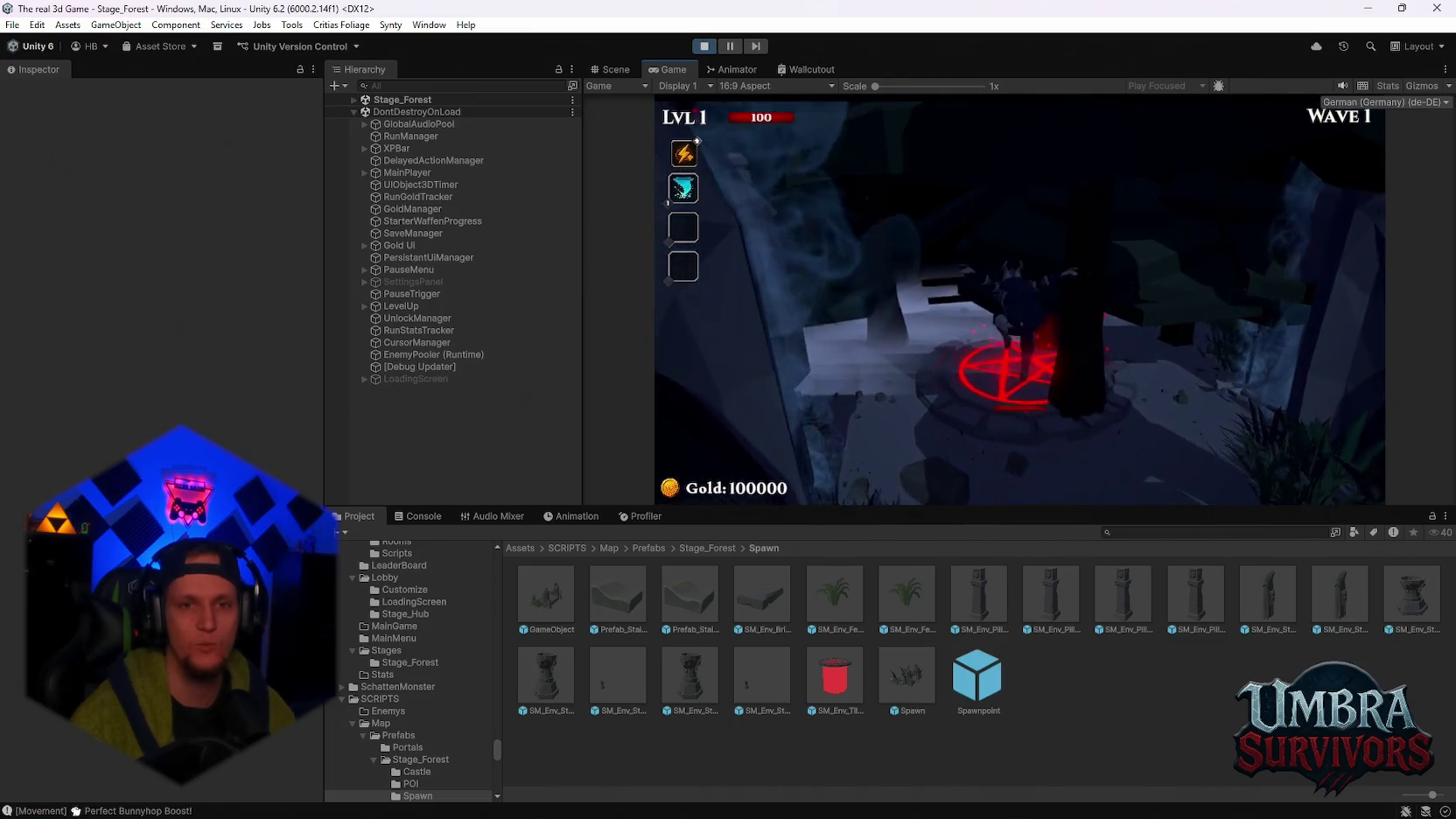
{"action": "key", "text": "w"}
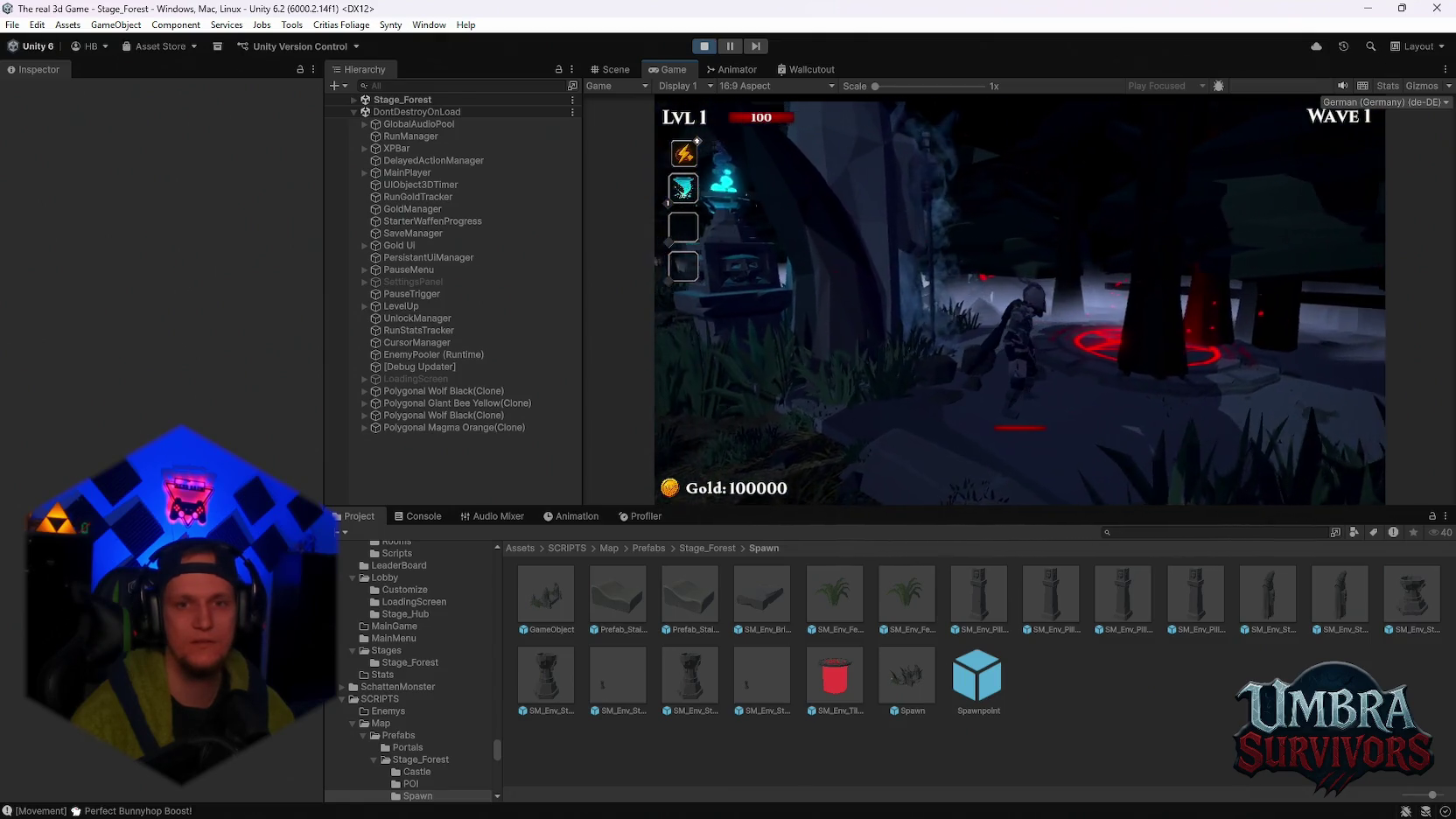
{"action": "key", "text": "a"}
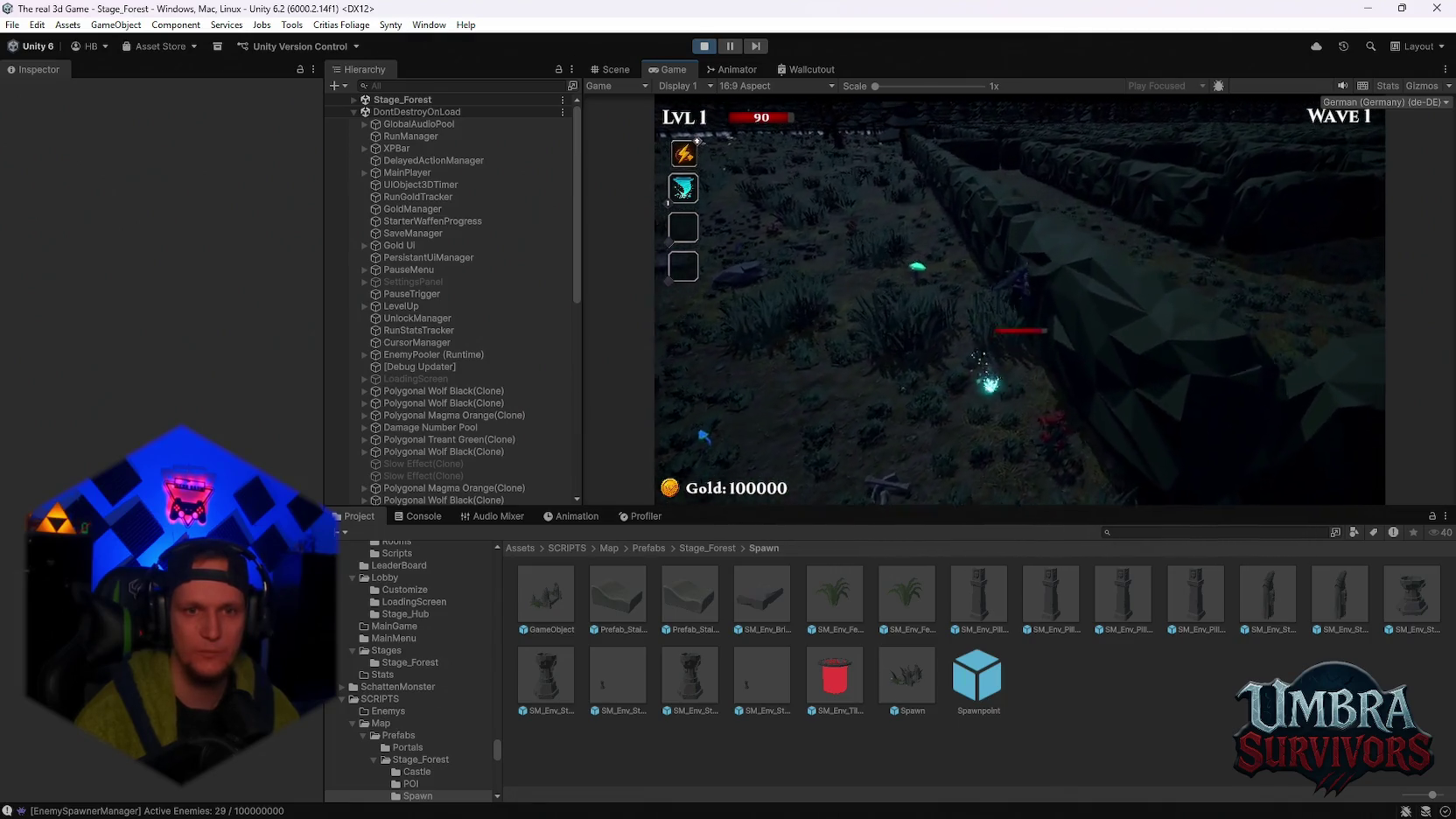
{"action": "key", "text": "w"}
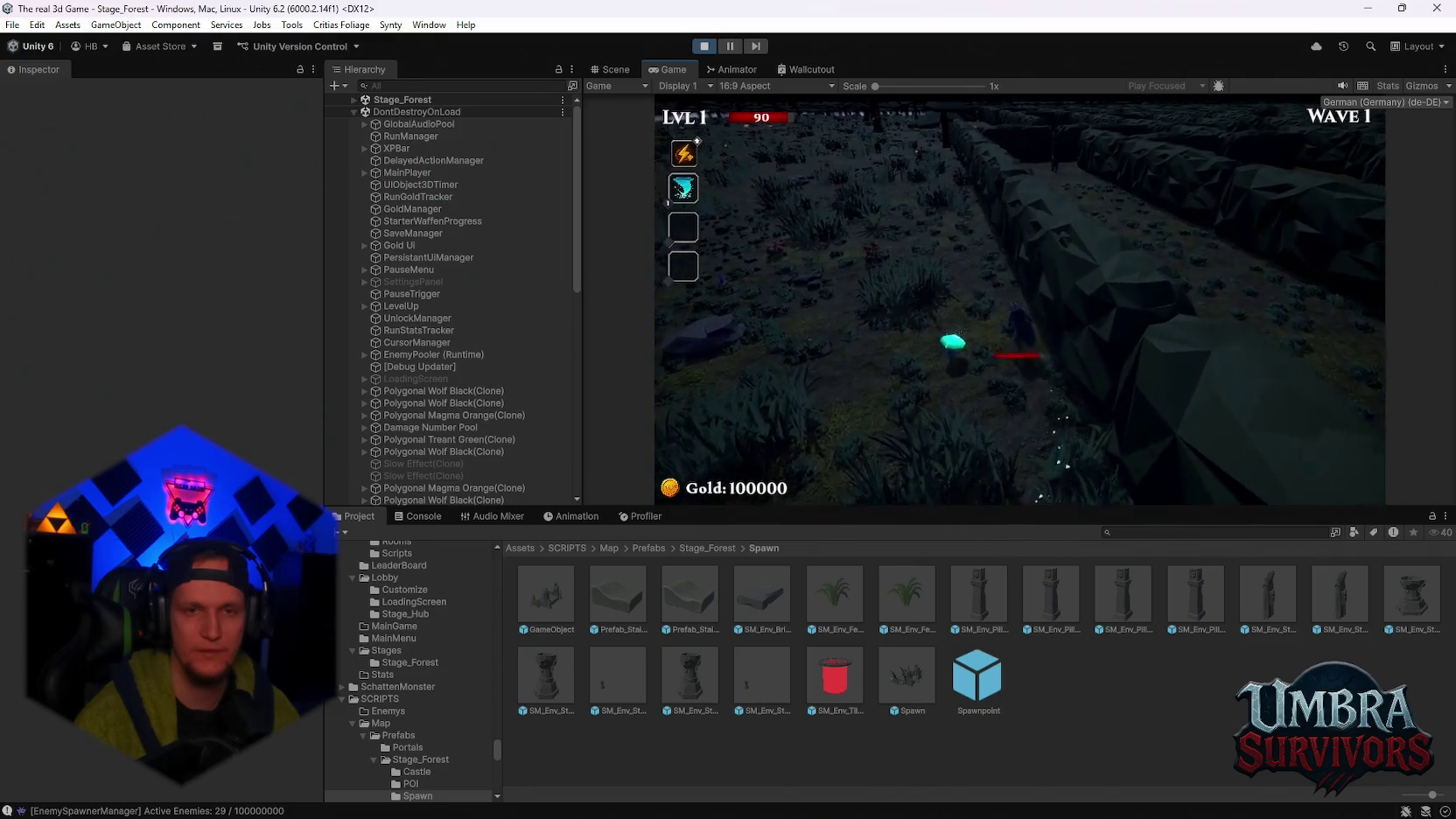
{"action": "key", "text": "w"}
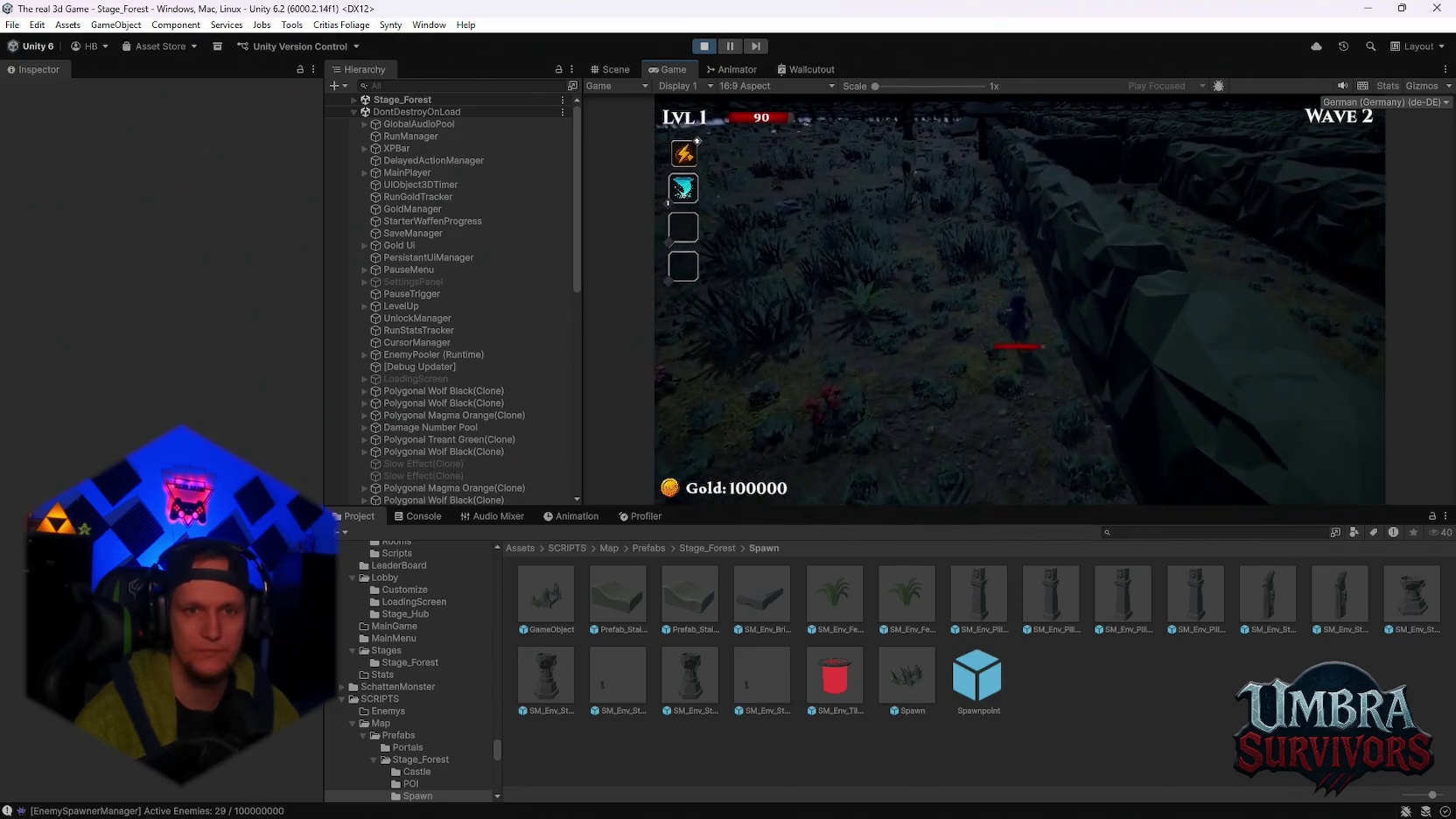
{"action": "key", "text": "w"}
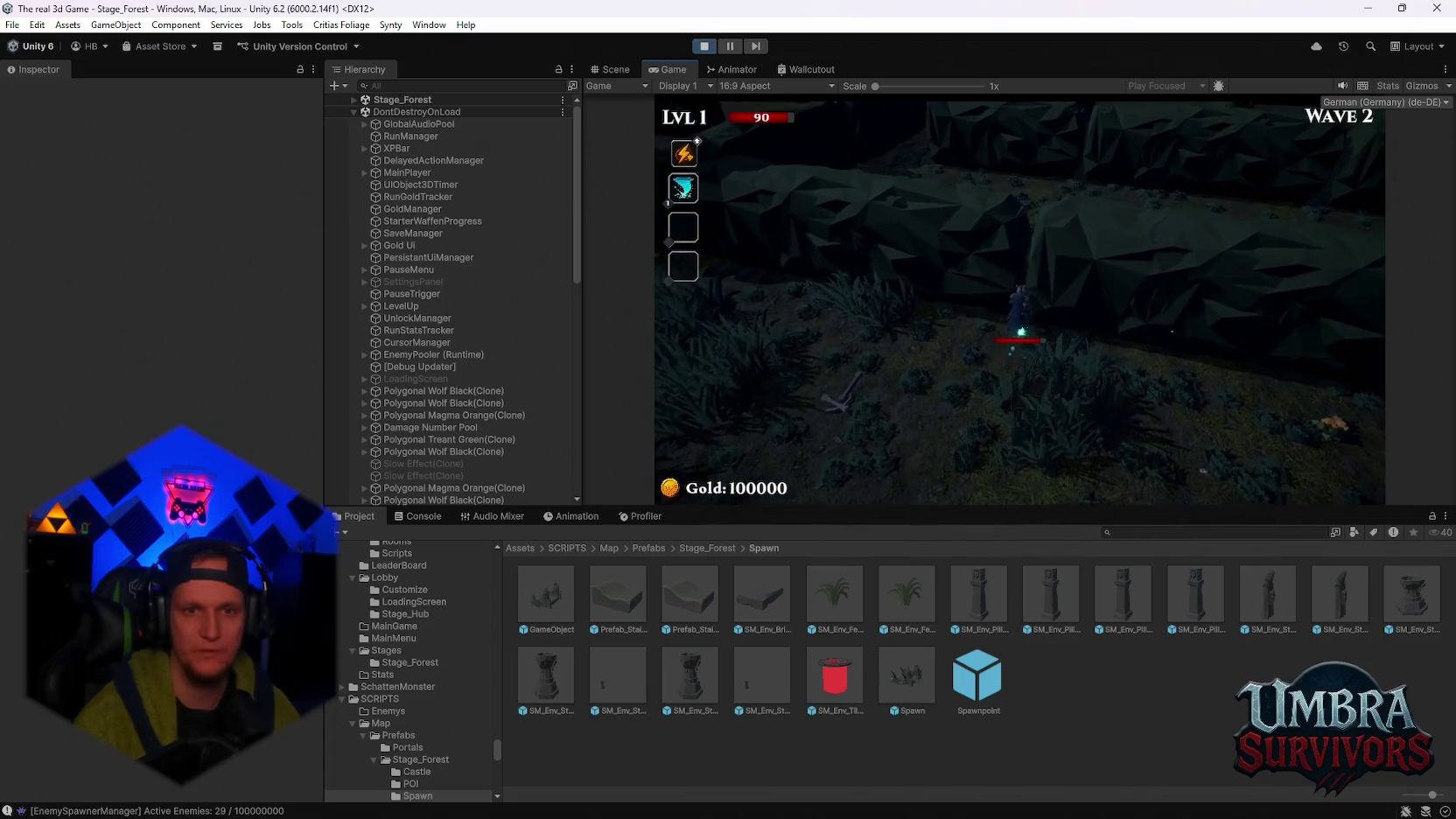
{"action": "key", "text": "w"}
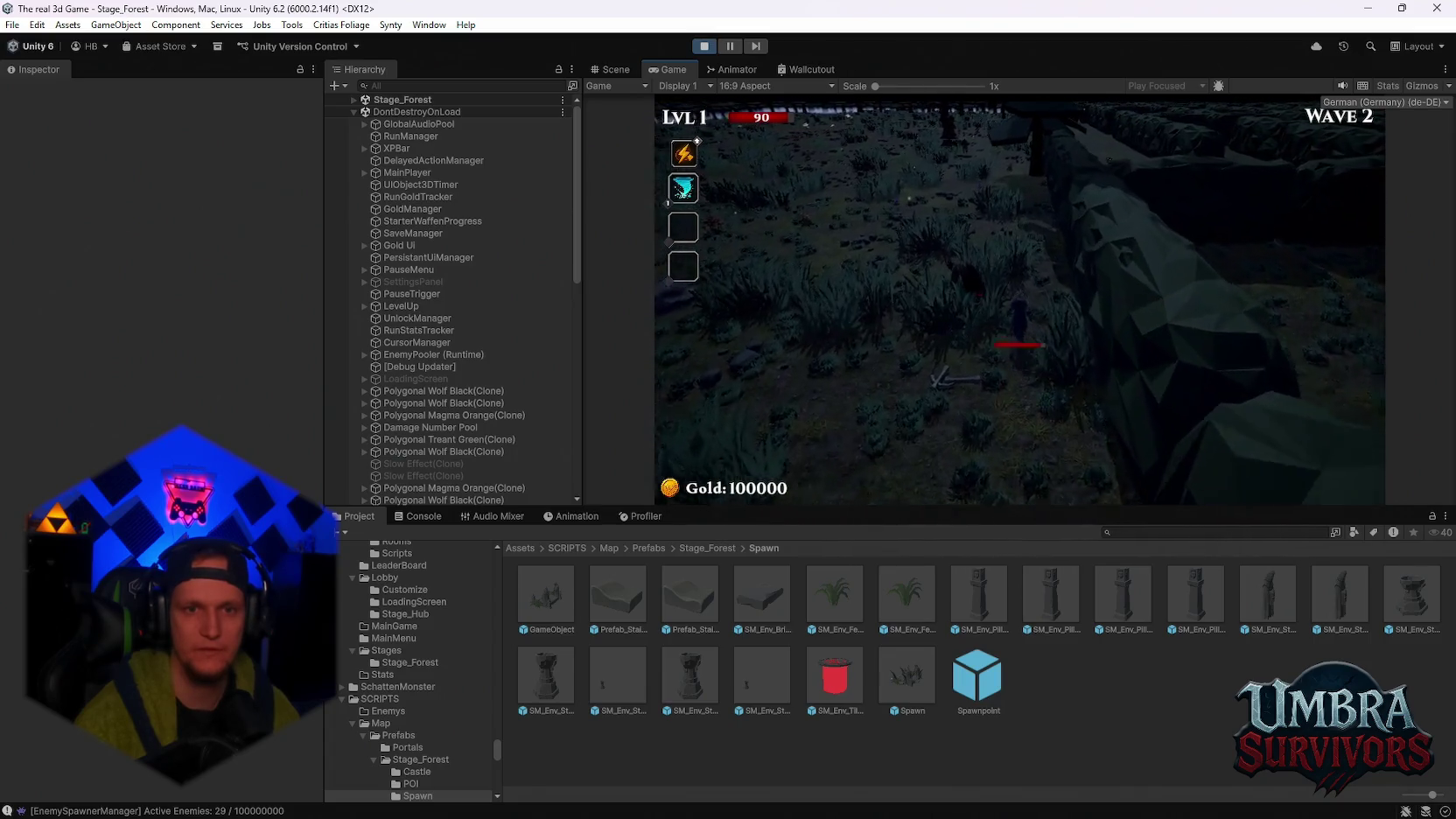
{"action": "key", "text": "w"}
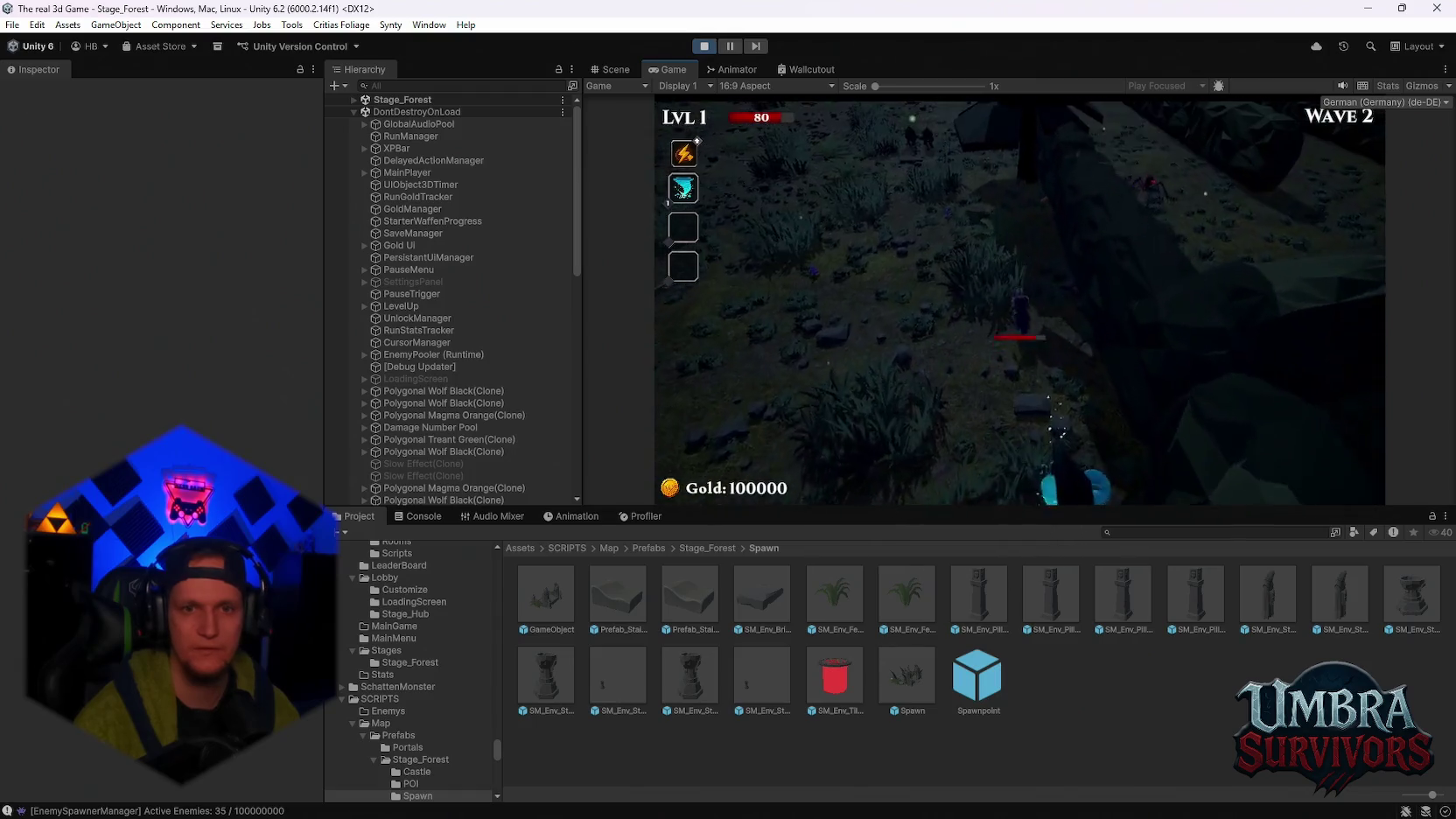
{"action": "key", "text": "w"}
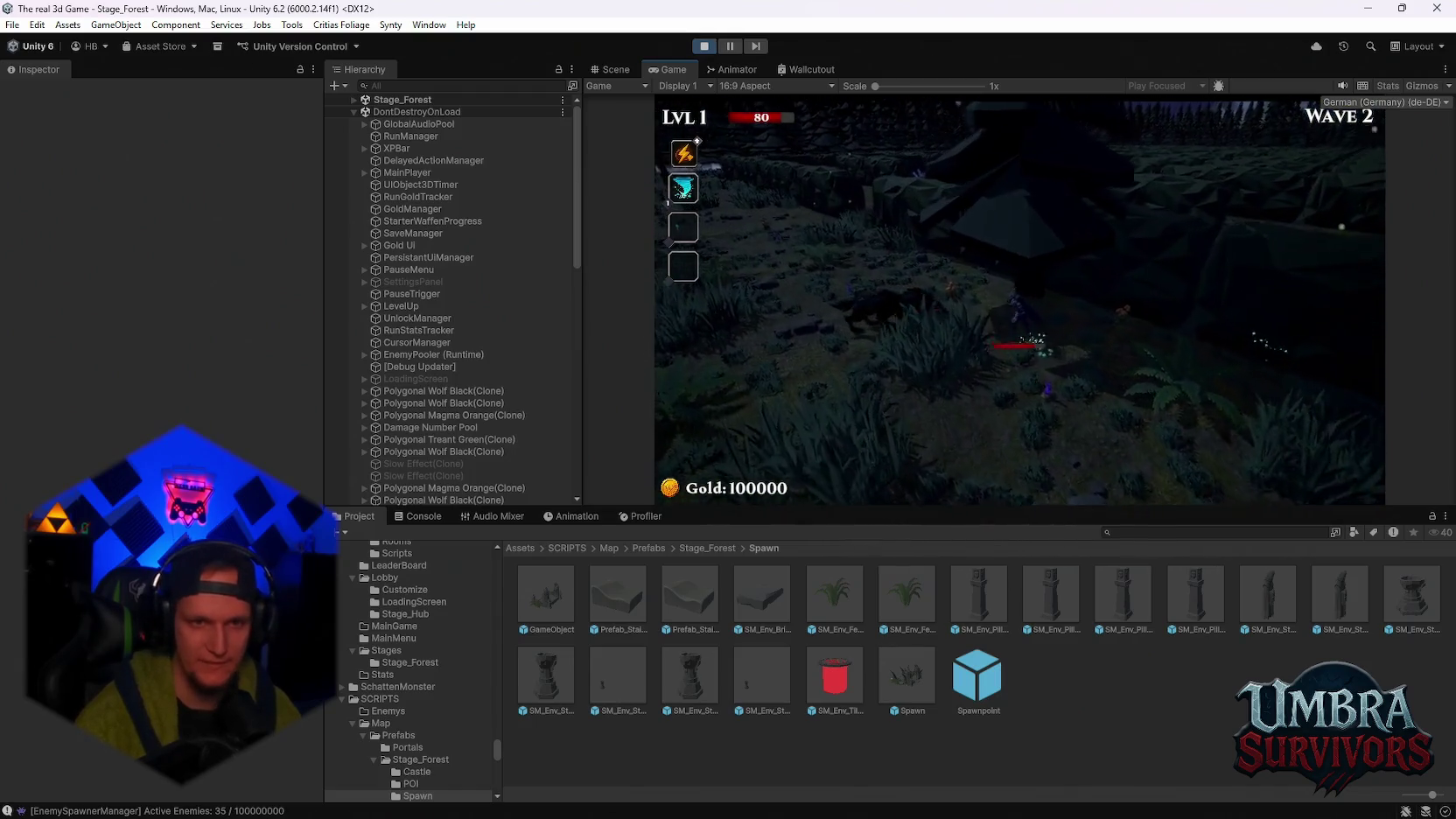
{"action": "key", "text": "w"}
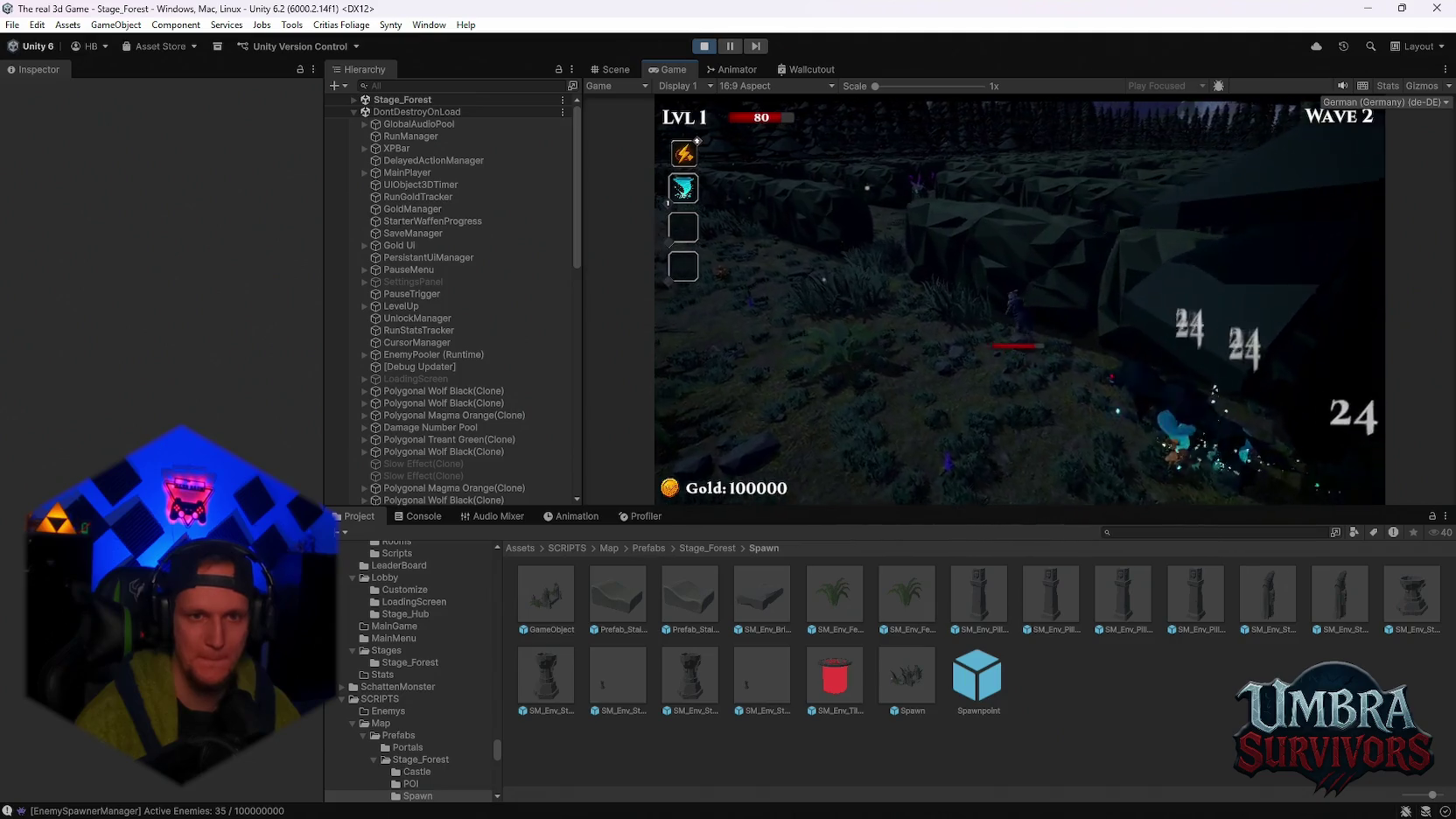
Pause, maximize the Game view, resume, and collect the Silver Blade reward
{"action": "key", "text": "Escape"}
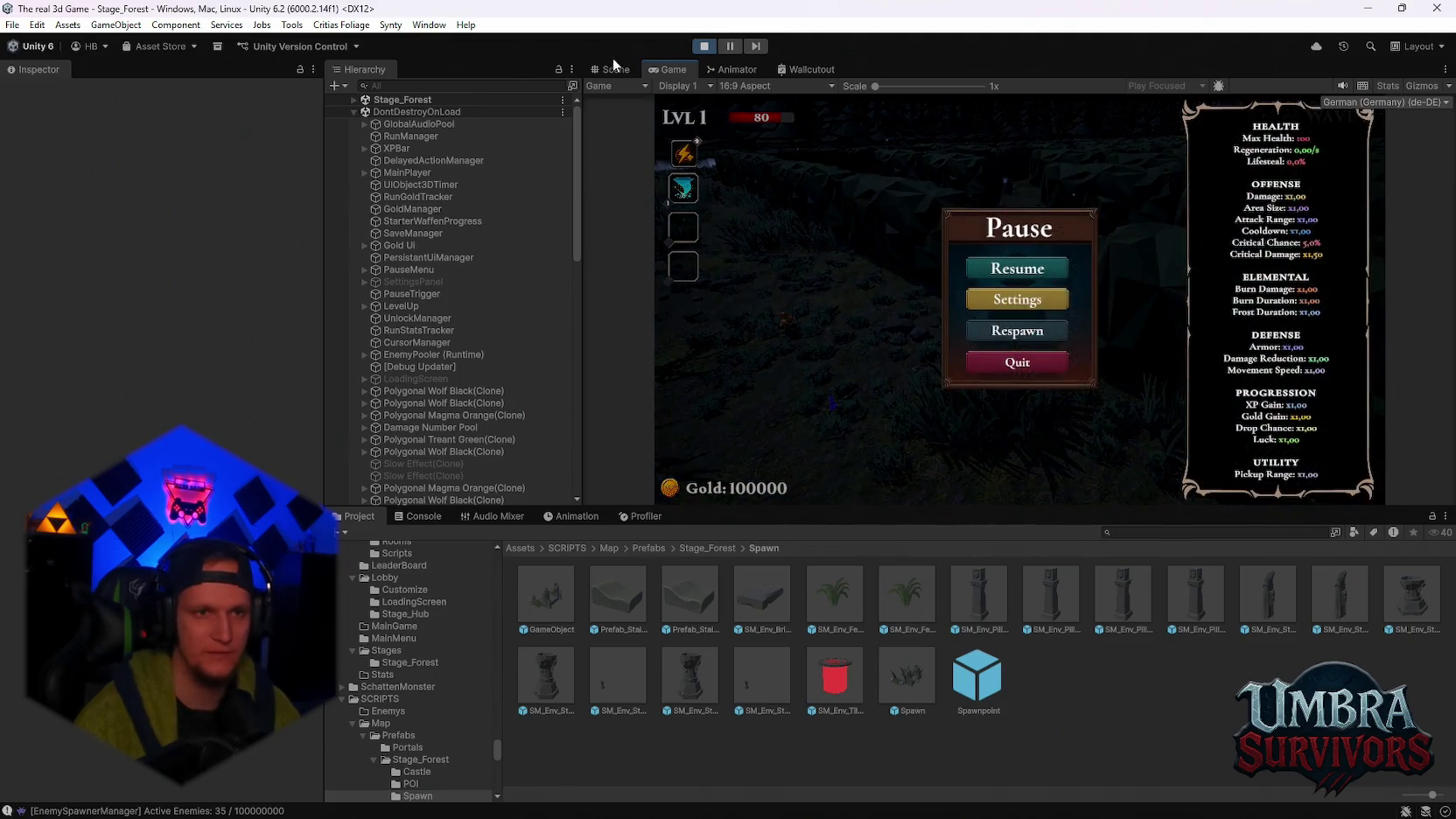
{"action": "double_click", "coordinate": [656, 69]}
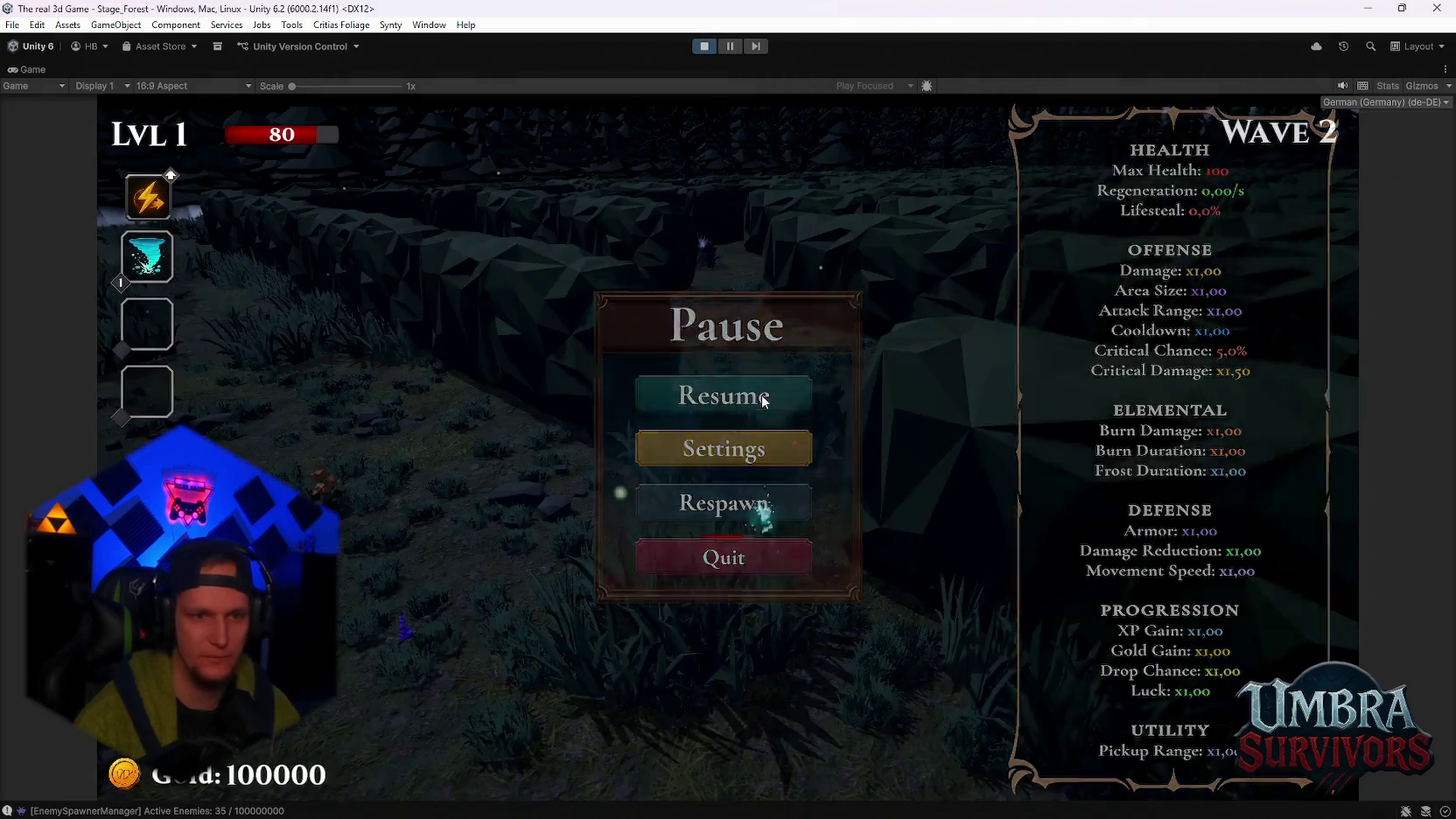
{"action": "left_click", "coordinate": [764, 400]}
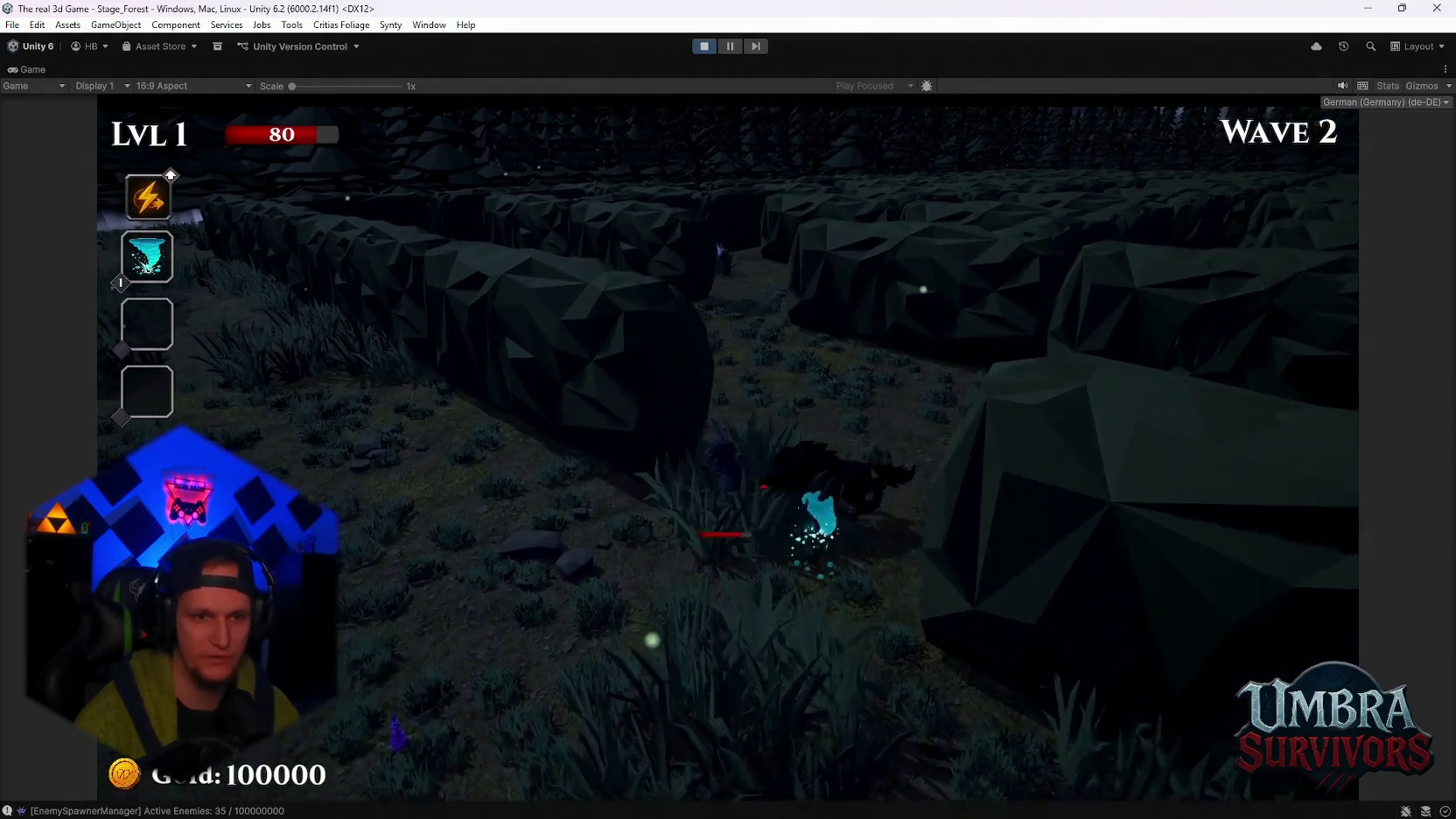
{"action": "key", "text": "a"}
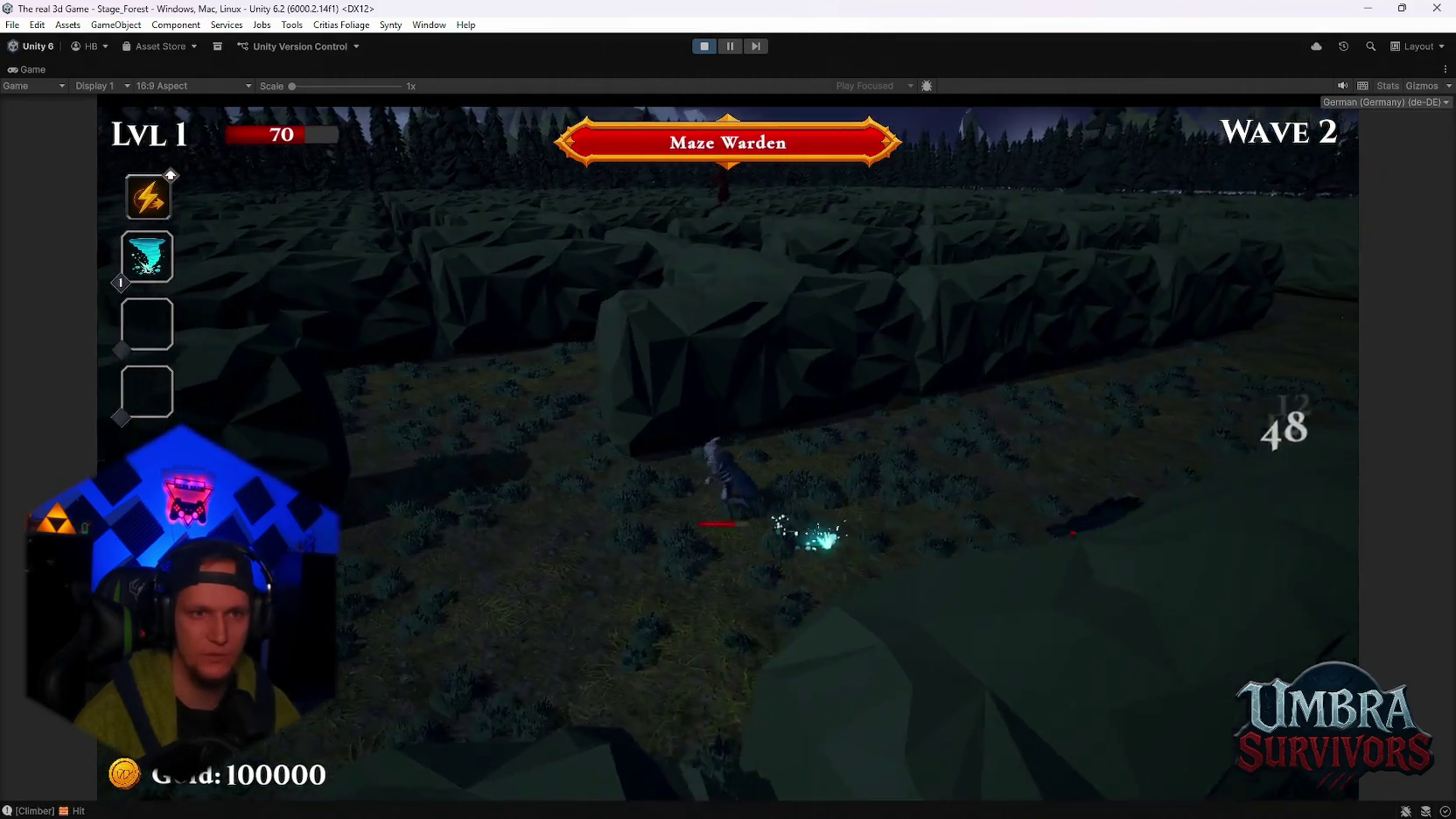
{"action": "key", "text": "w"}
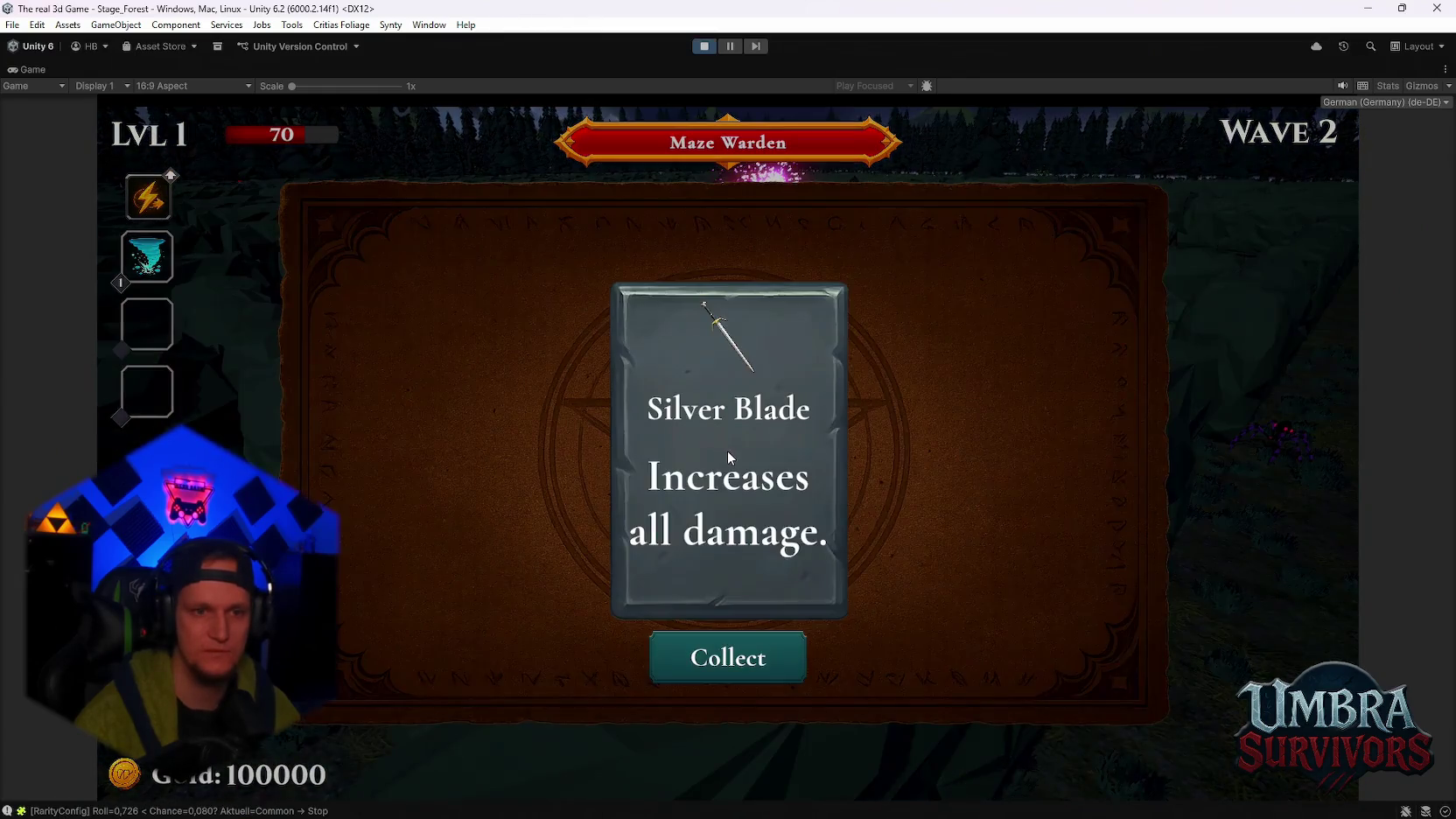
{"action": "left_click", "coordinate": [734, 667]}
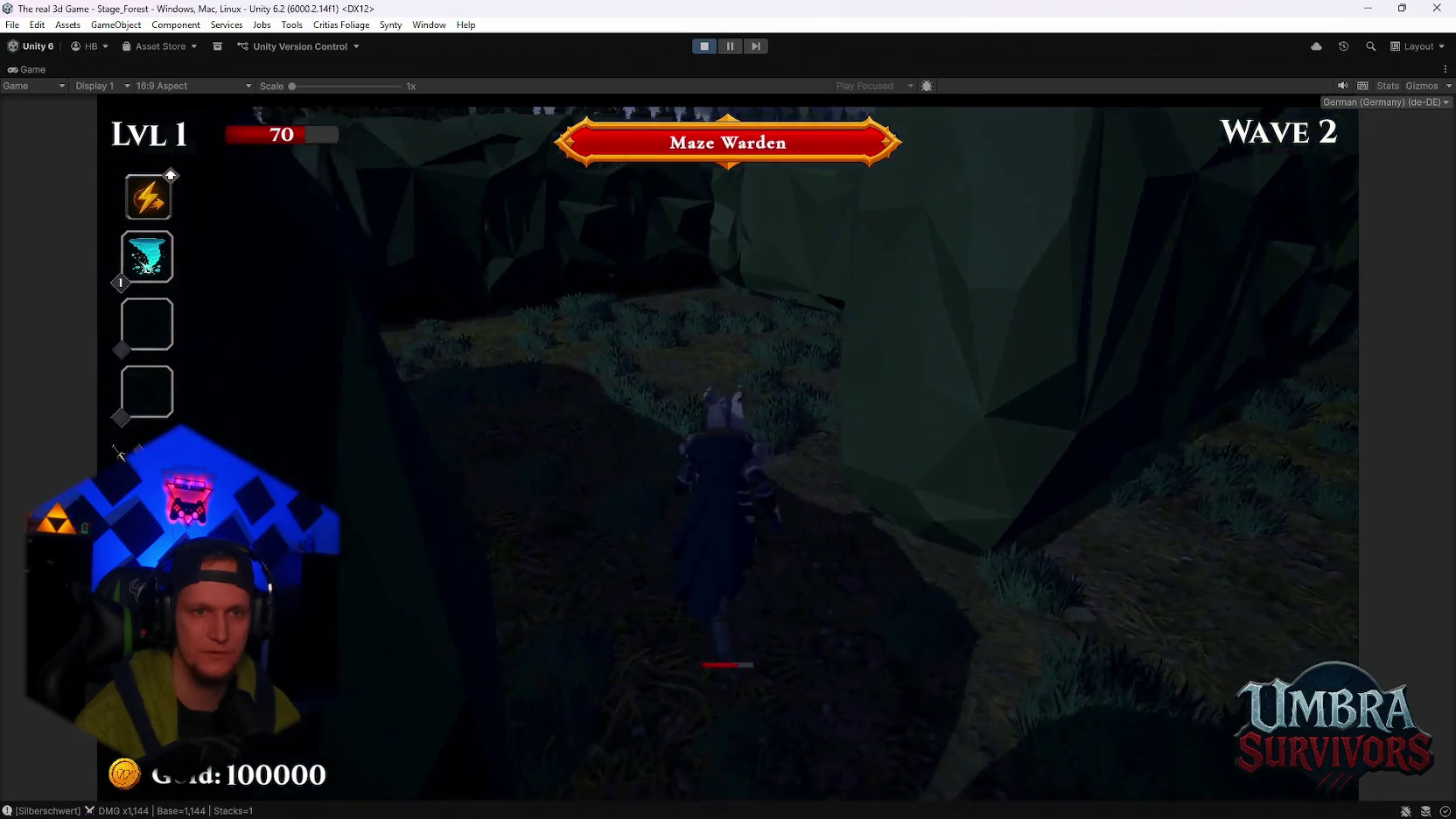
Run the character further through the maze corridors
{"action": "key", "text": "w"}
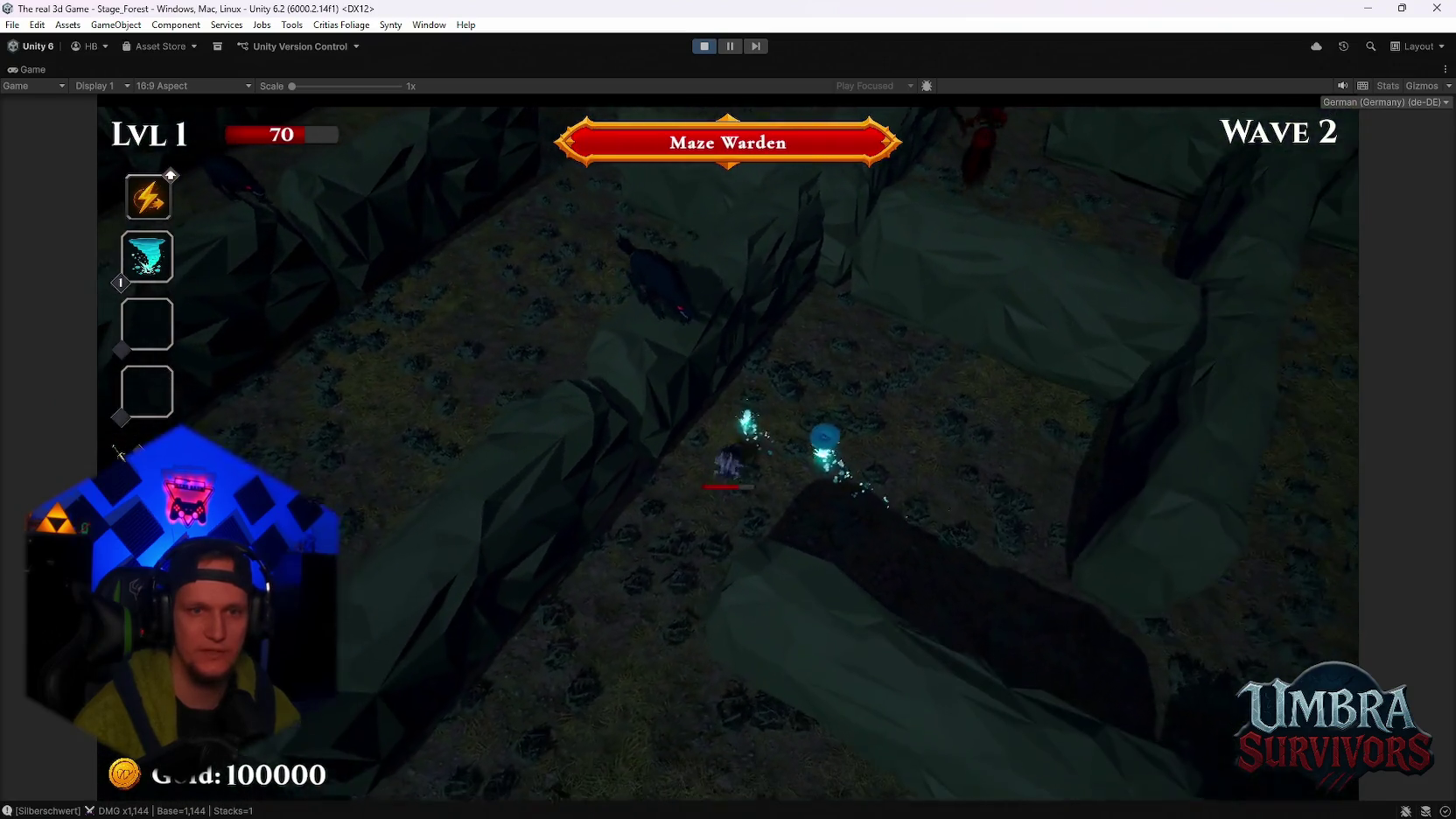
{"action": "key", "text": "w"}
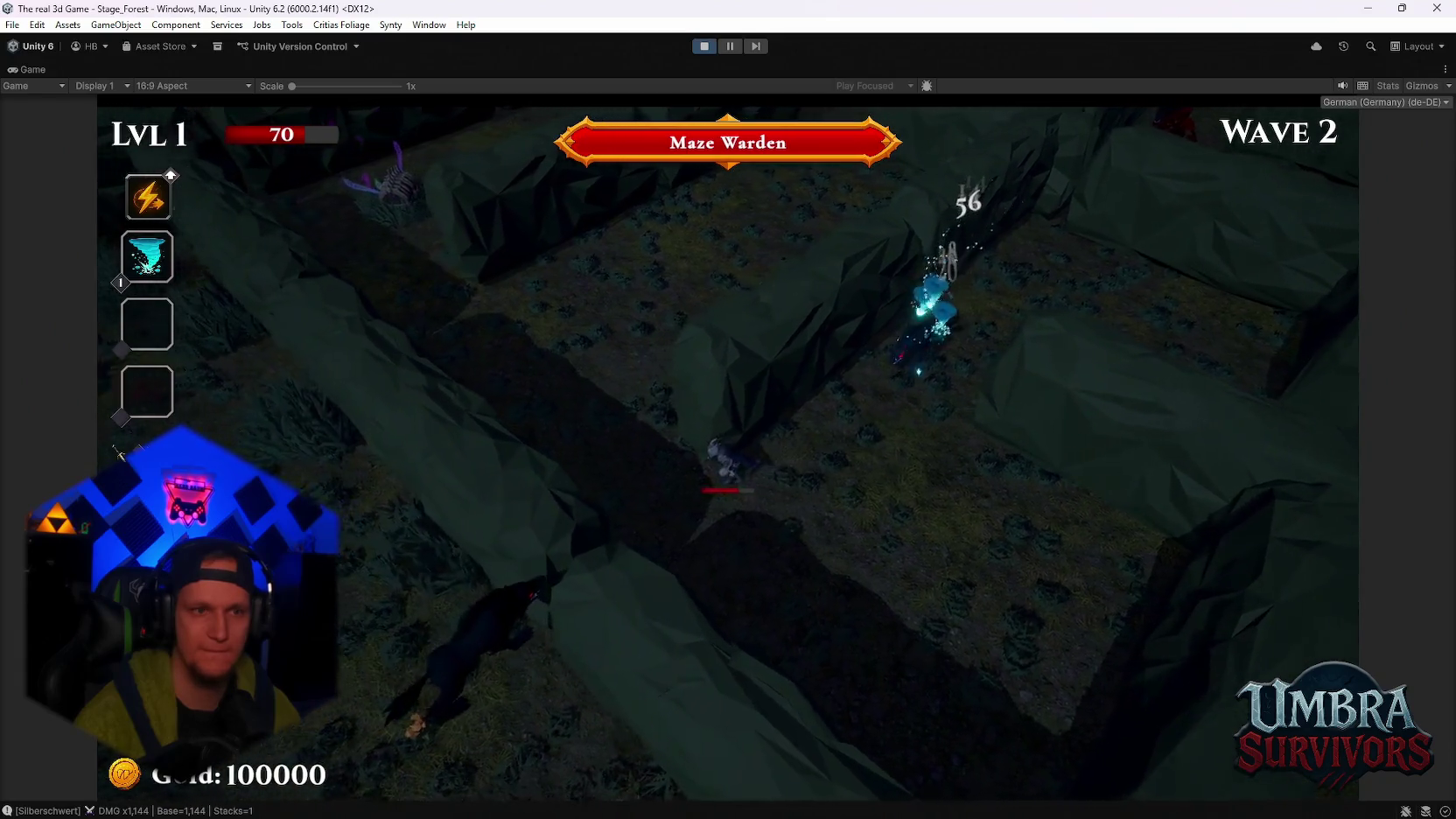
{"action": "key", "text": "s"}
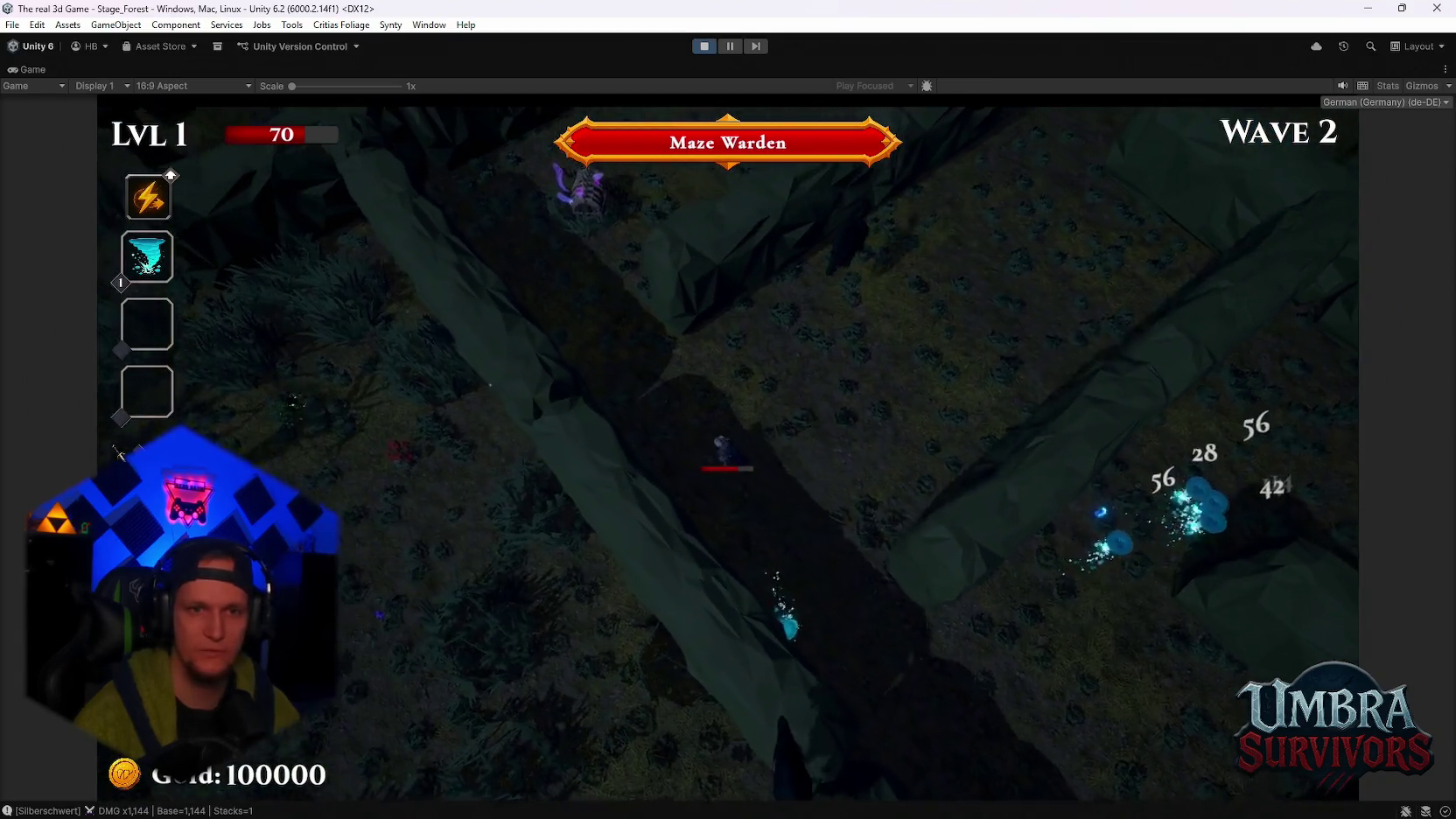
{"action": "key", "text": "w"}
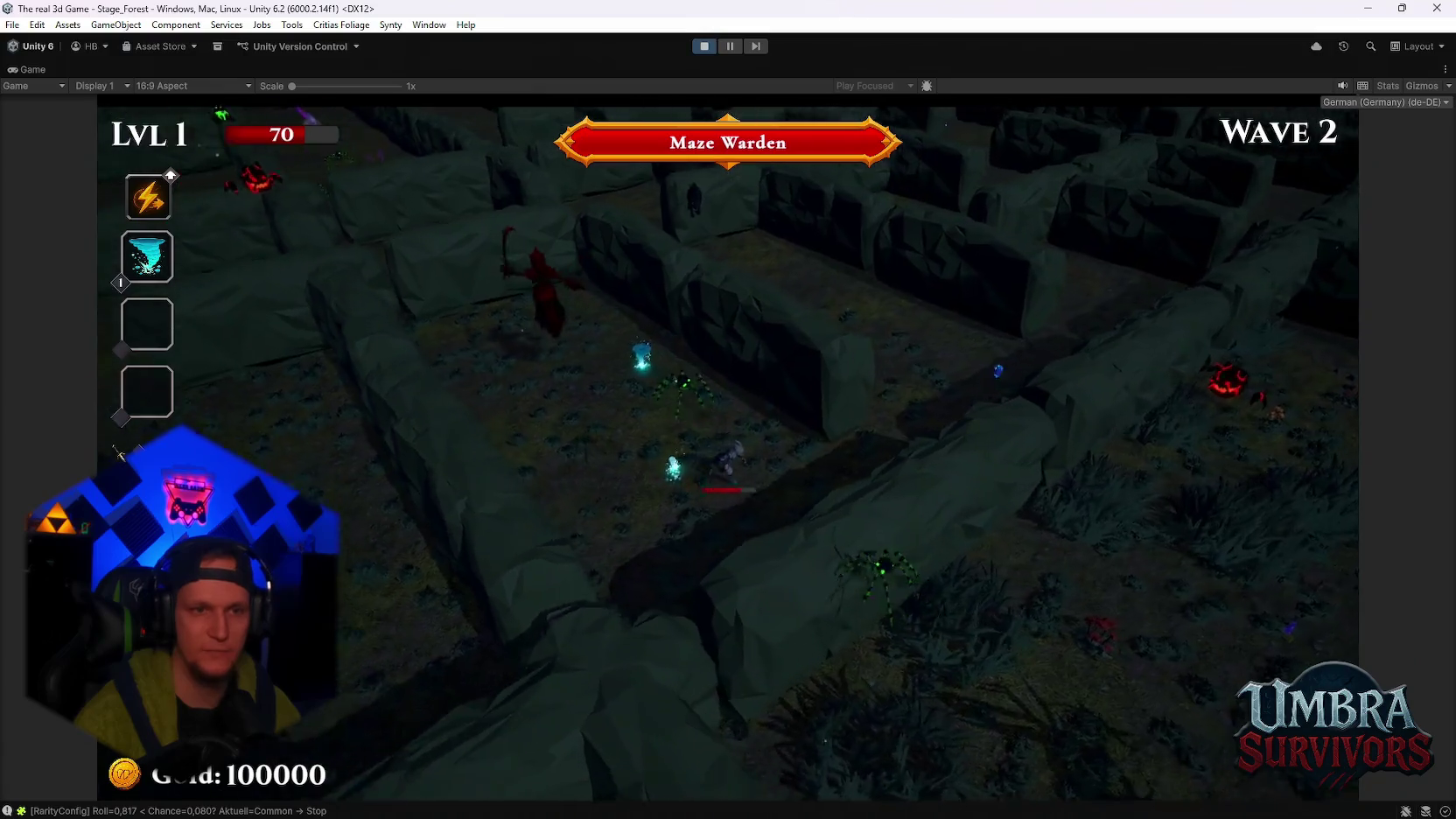
{"action": "key", "text": "s"}
{"action": "key", "text": "d"}
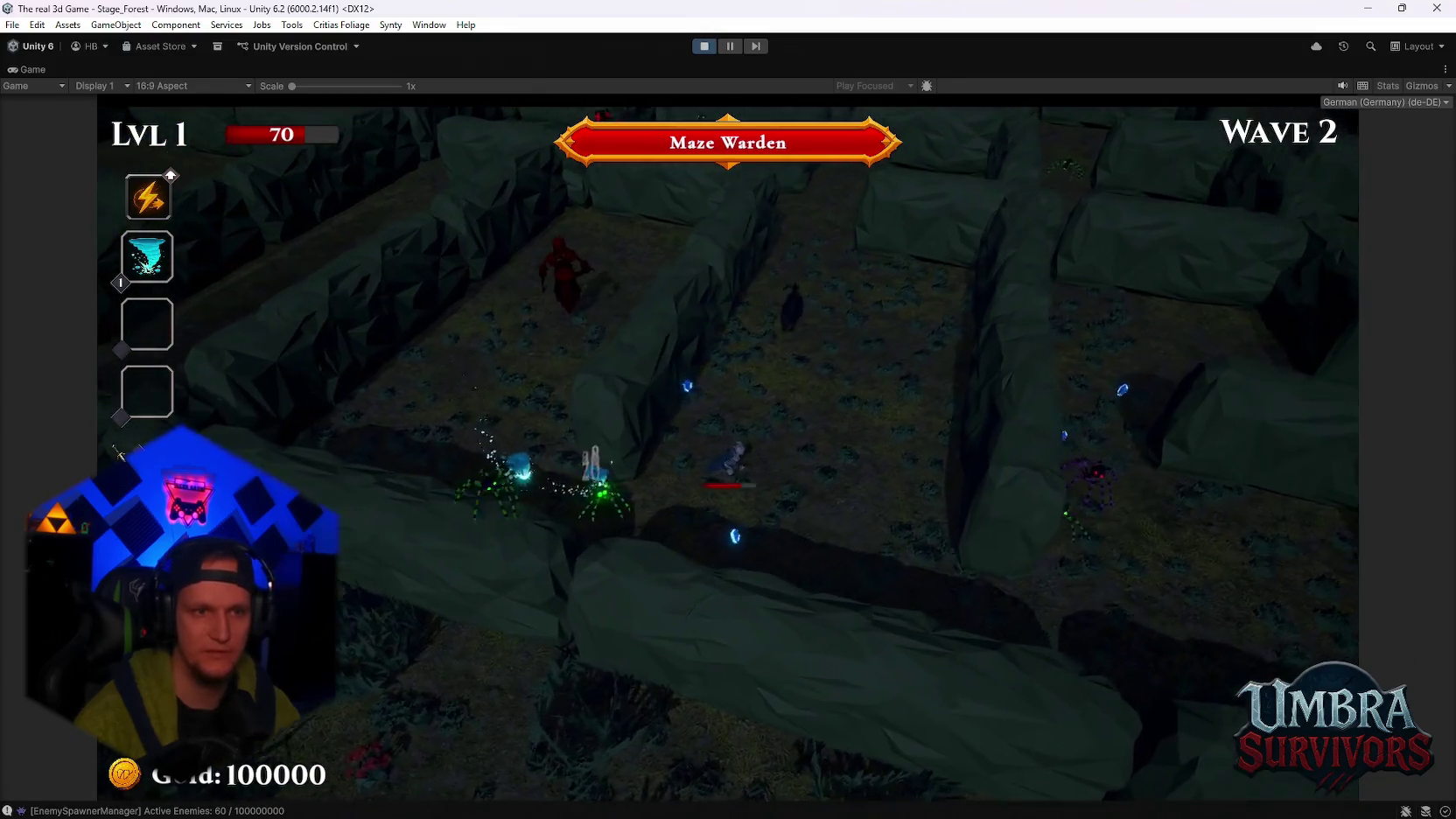
{"action": "key", "text": "w"}
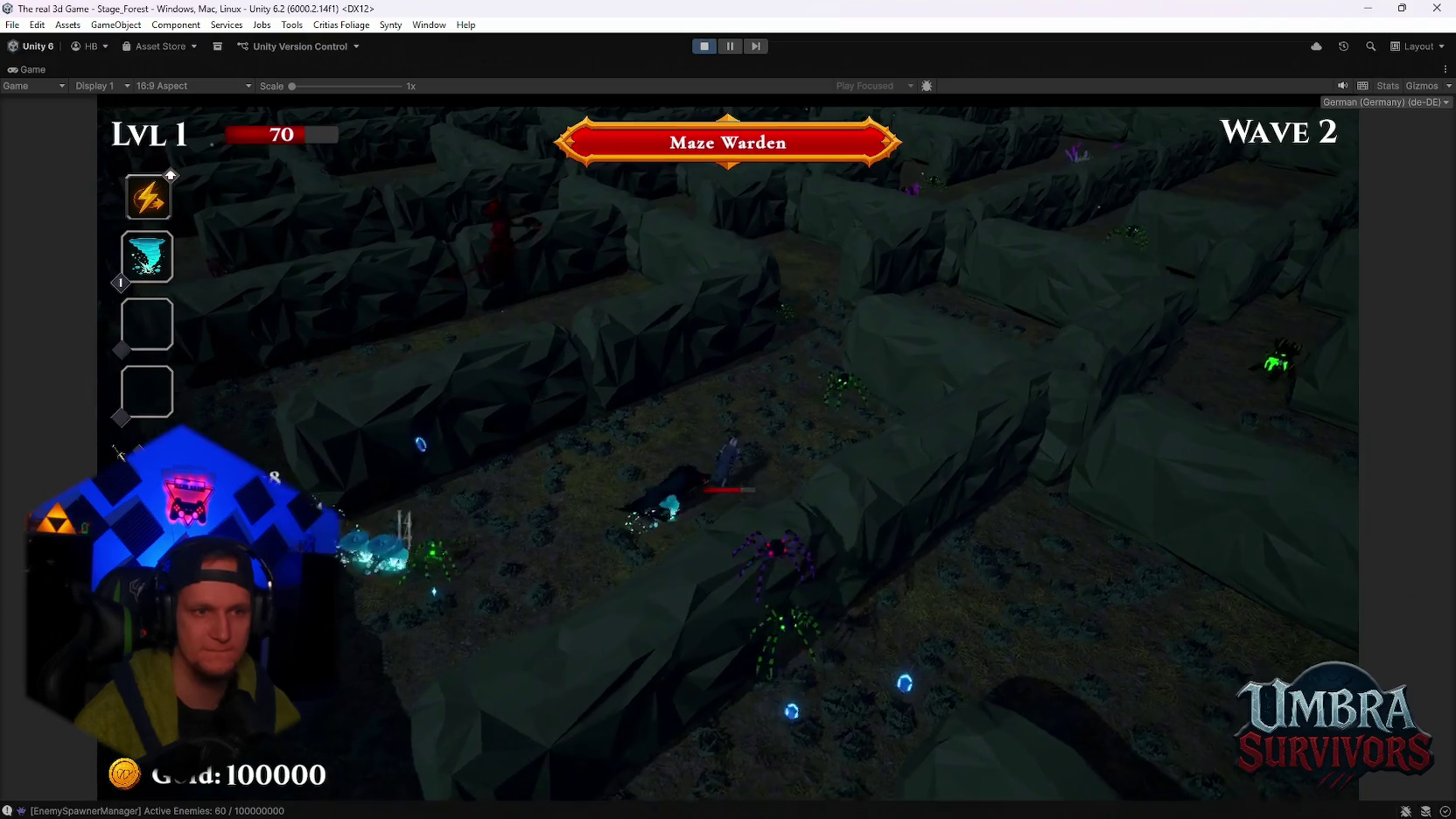
{"action": "key", "text": "w"}
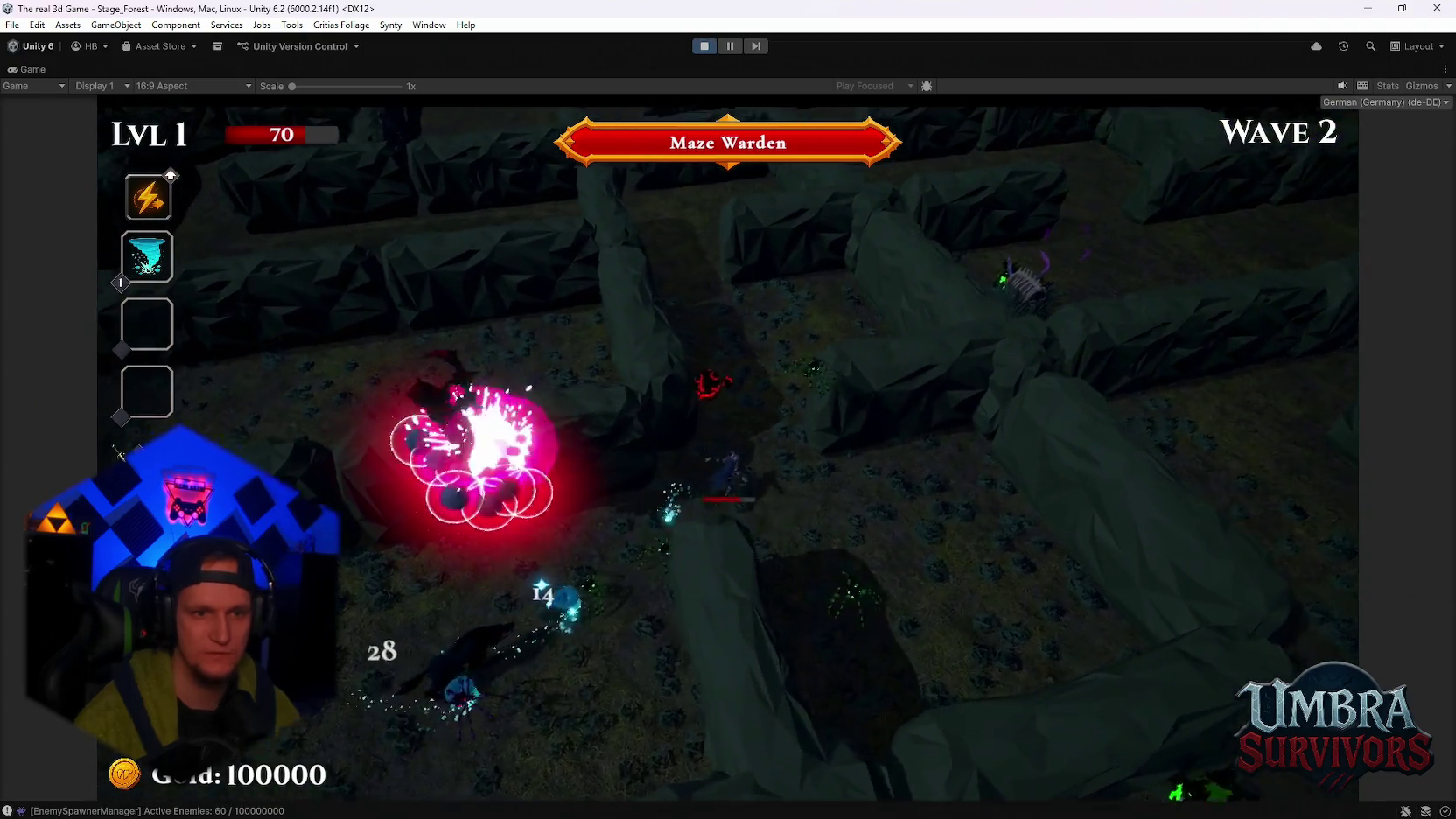
{"action": "key", "text": "w"}
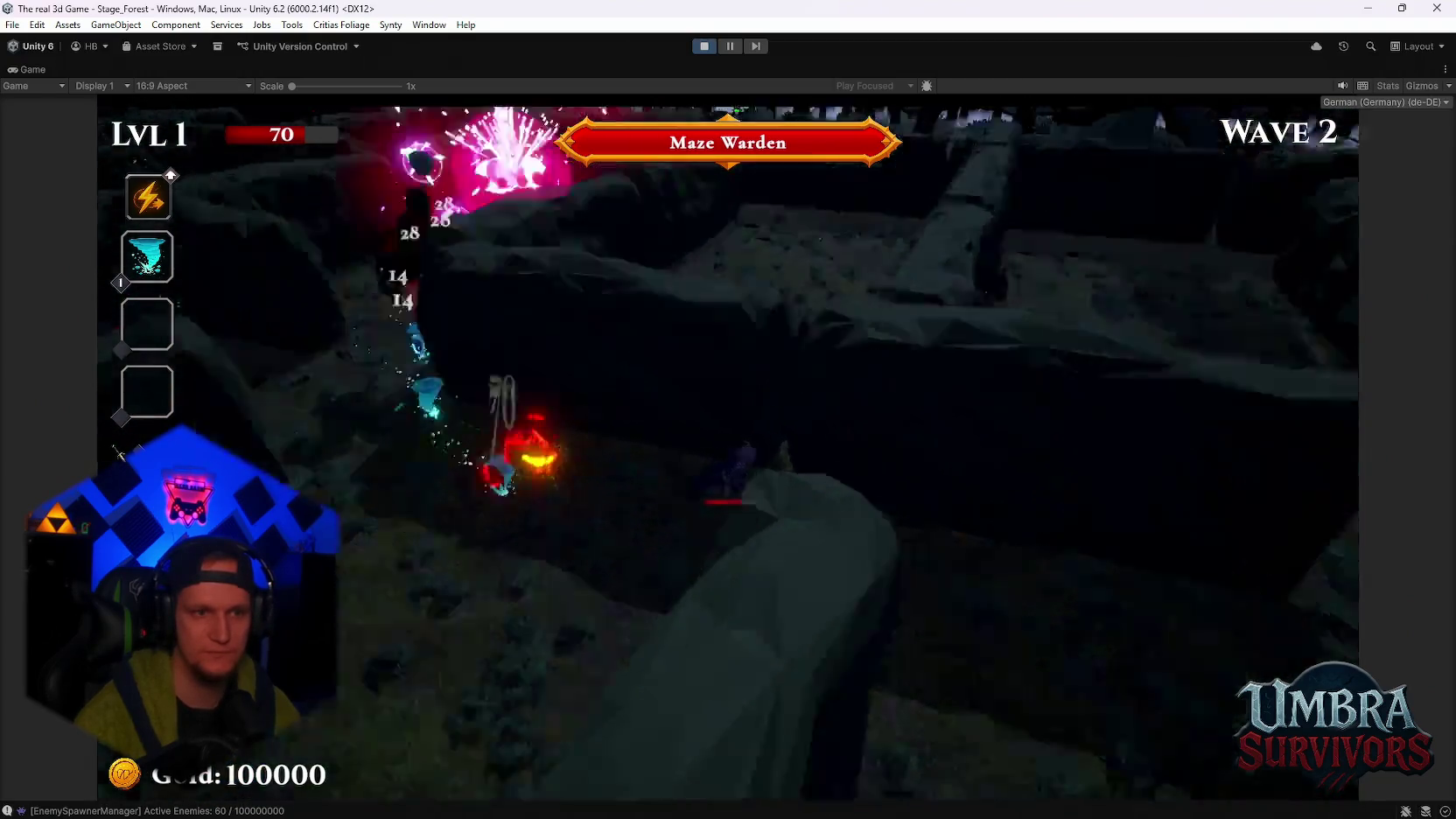
{"action": "key", "text": "w"}
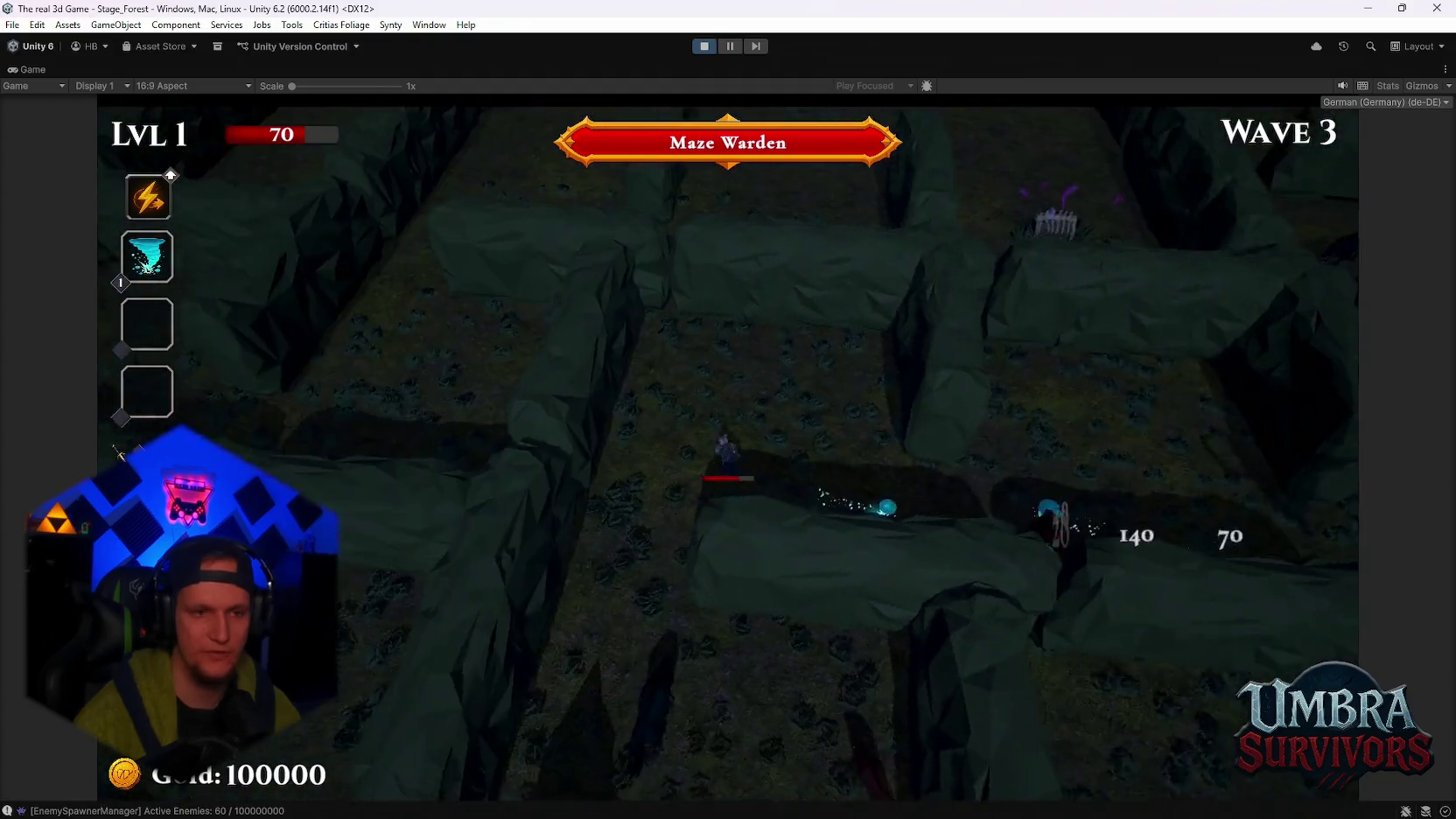
{"action": "key", "text": "w"}
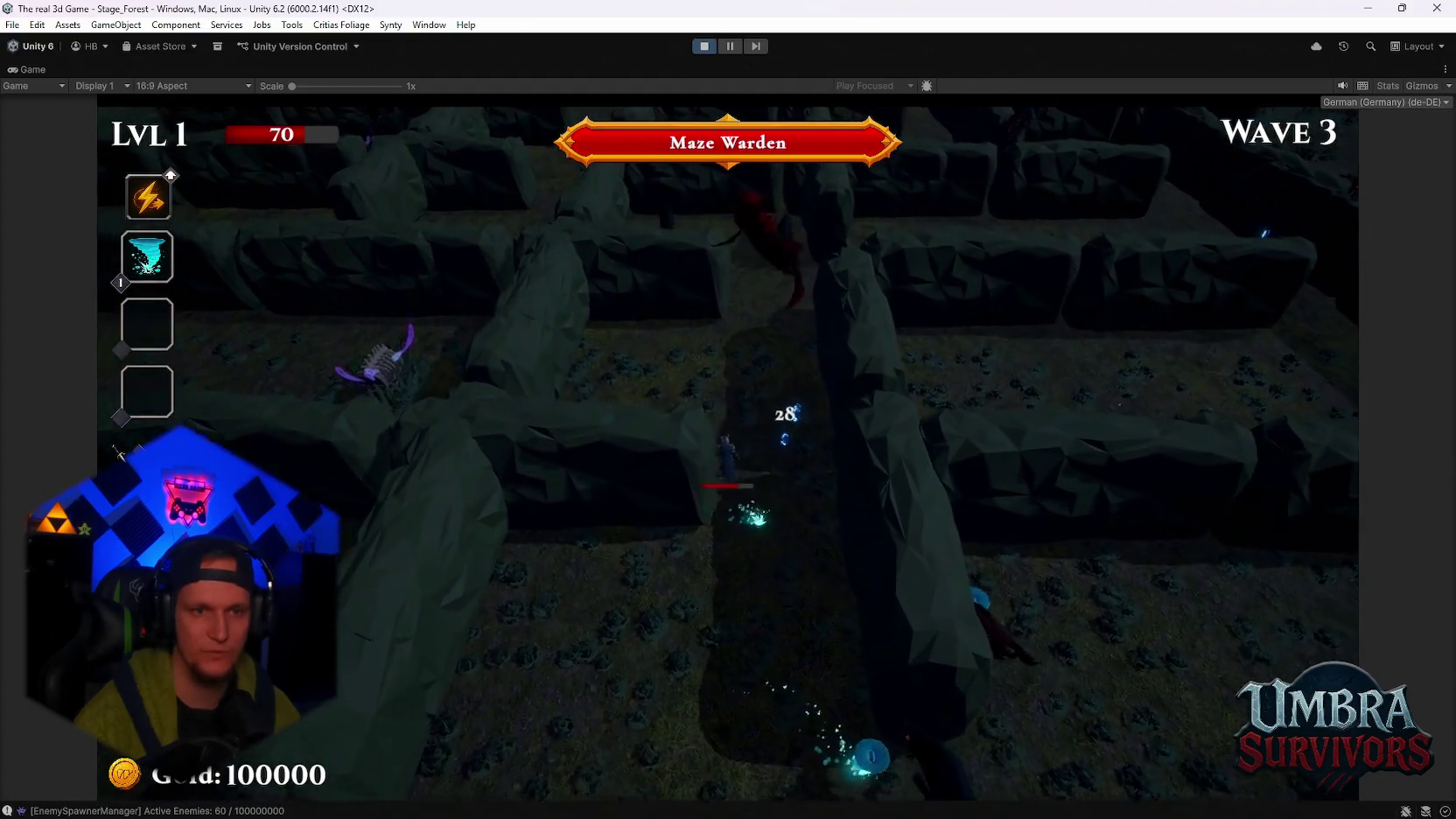
{"action": "key", "text": "w"}
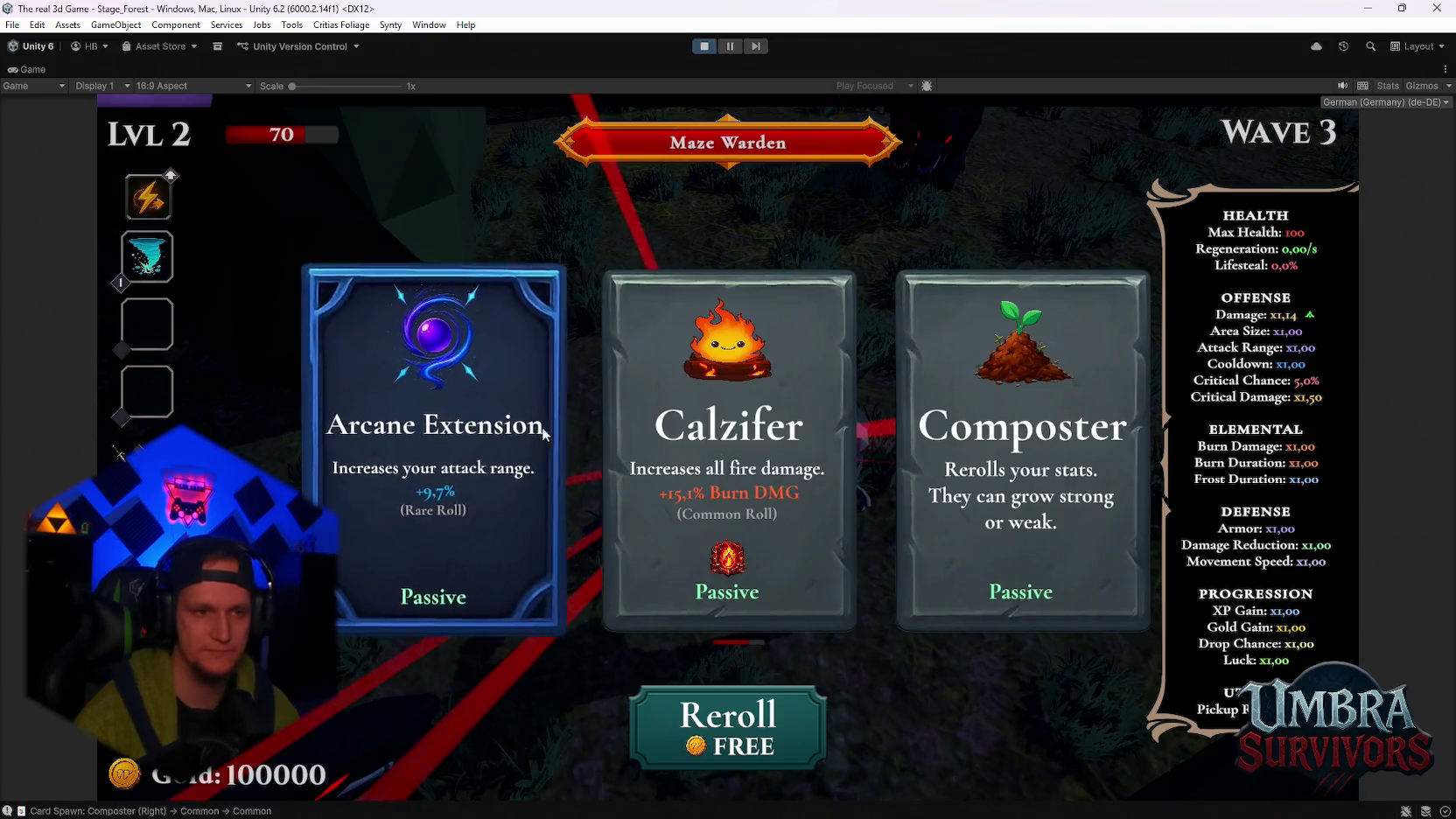
Take the Arcane Extension upgrade and head south until the run ends at Wave 3
{"action": "left_click", "coordinate": [516, 432]}
{"action": "key", "text": "s"}
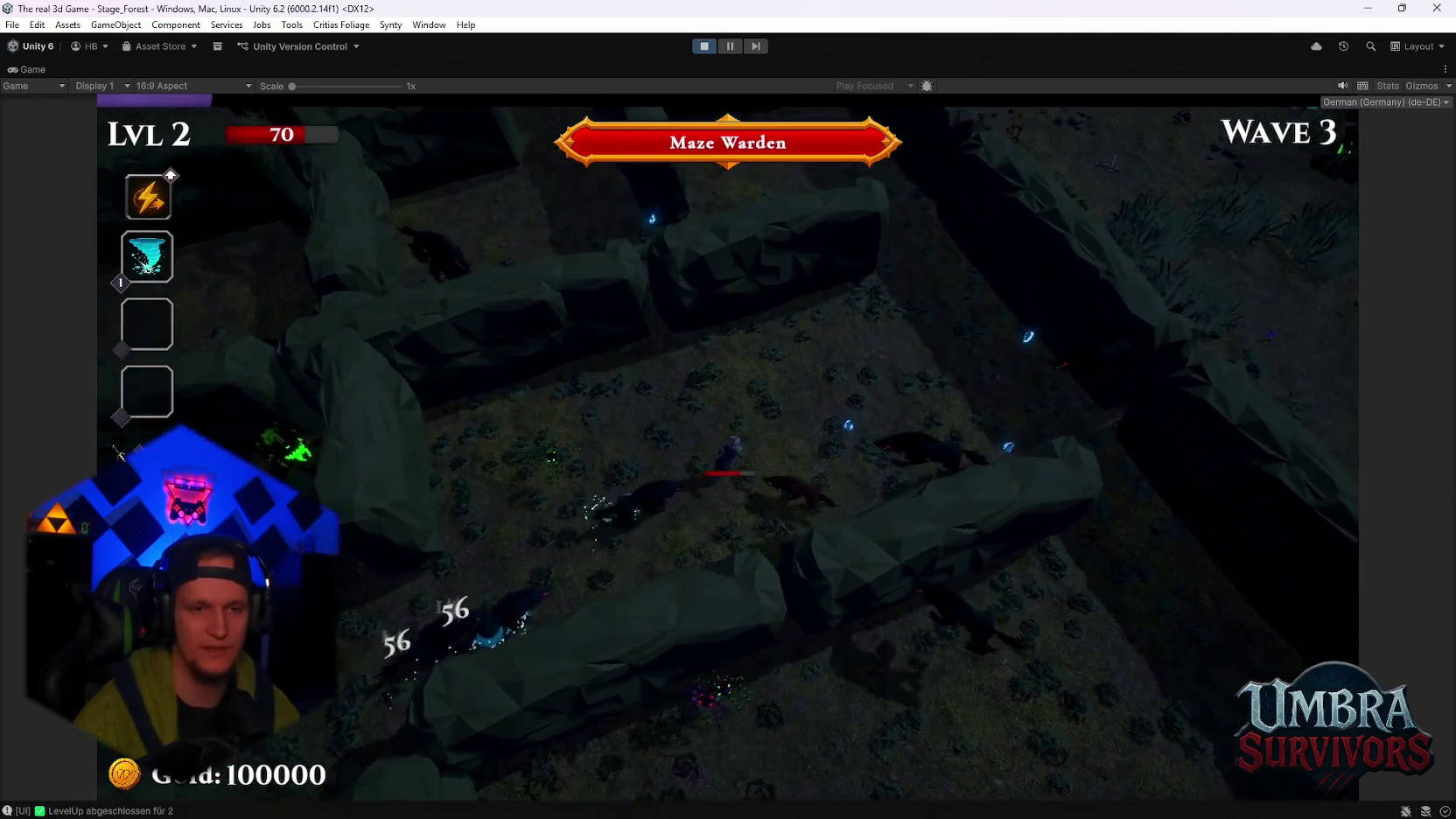
{"action": "key", "text": "s"}
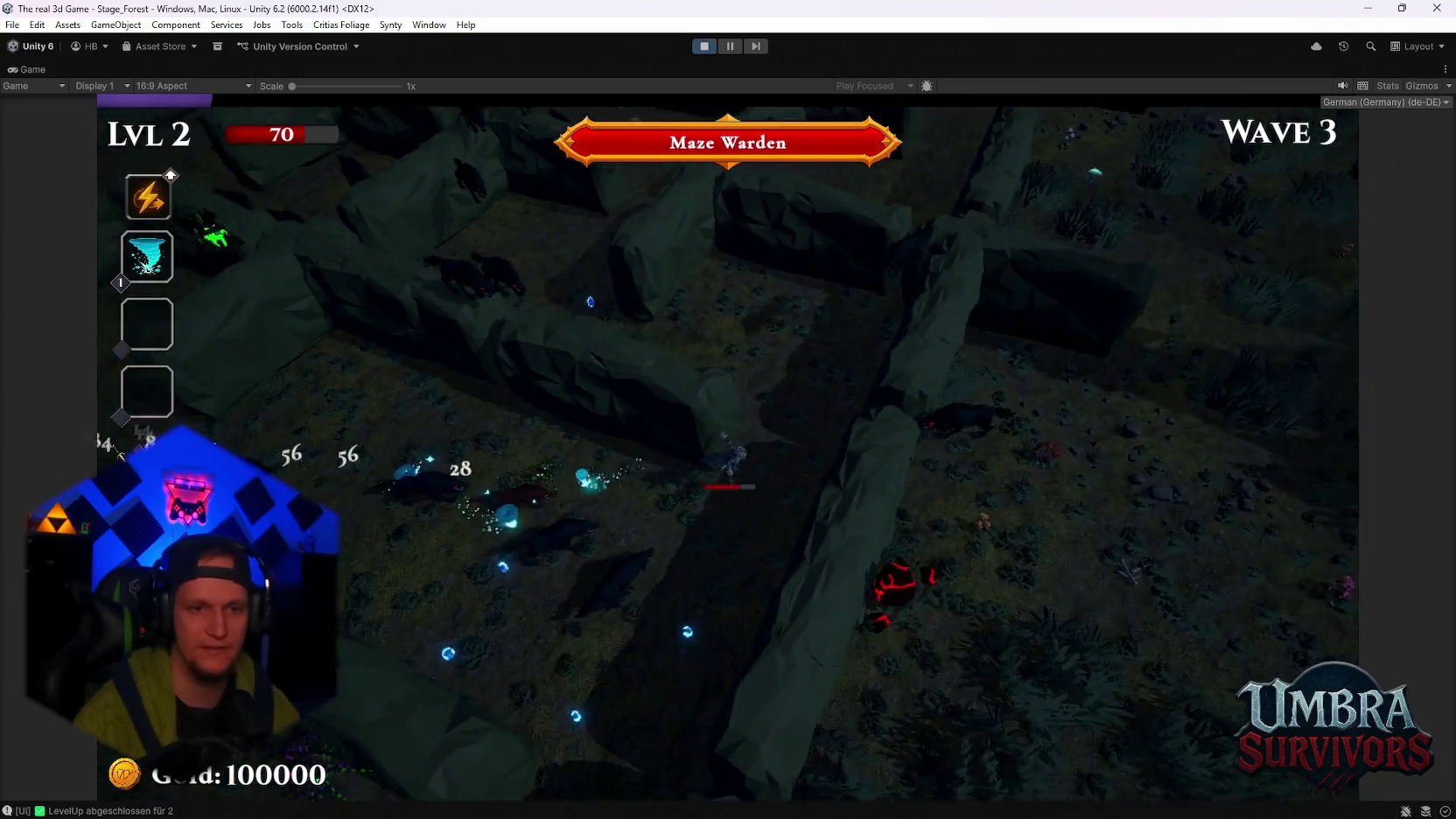
{"action": "key", "text": "s"}
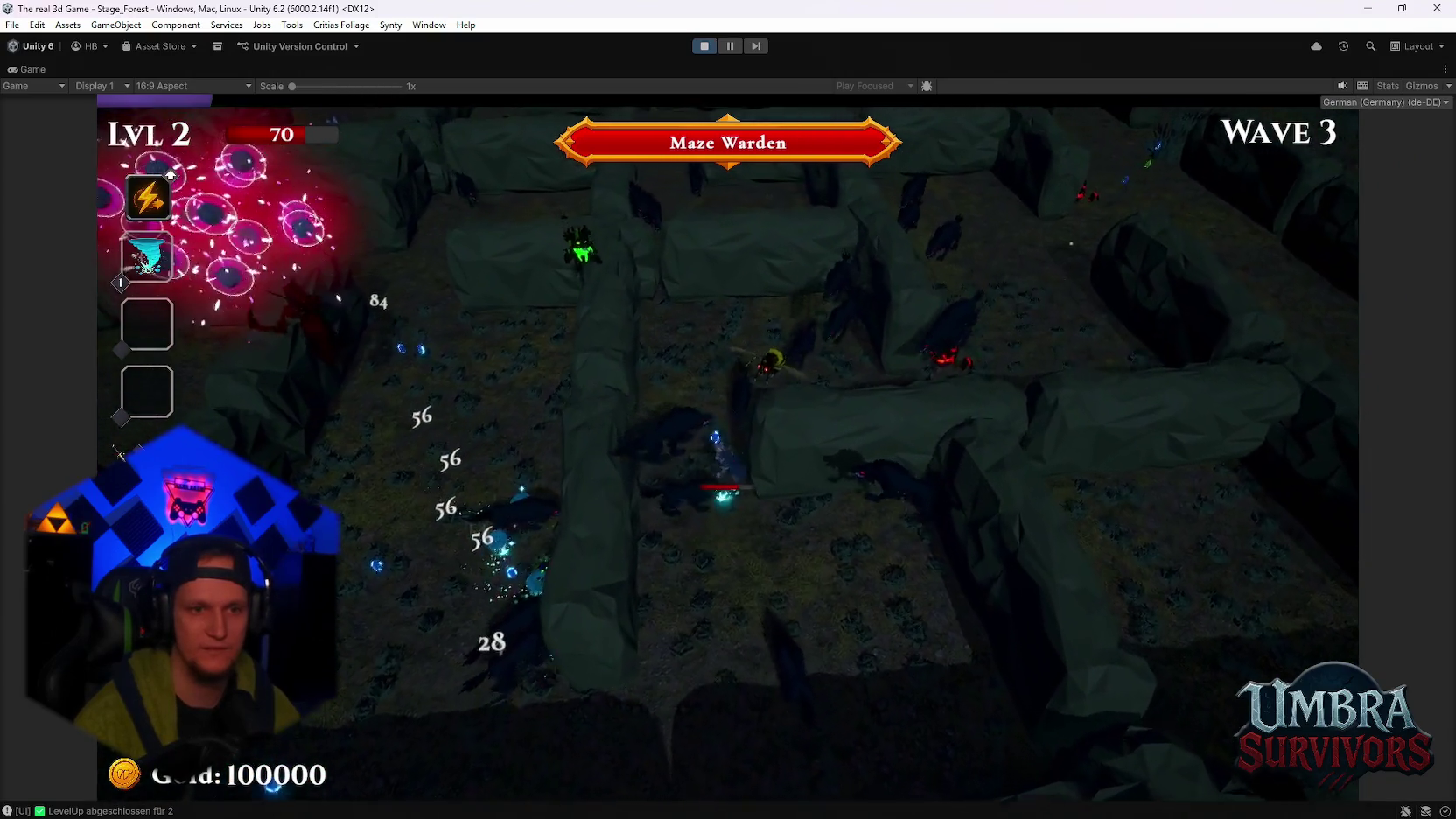
{"action": "key", "text": "s"}
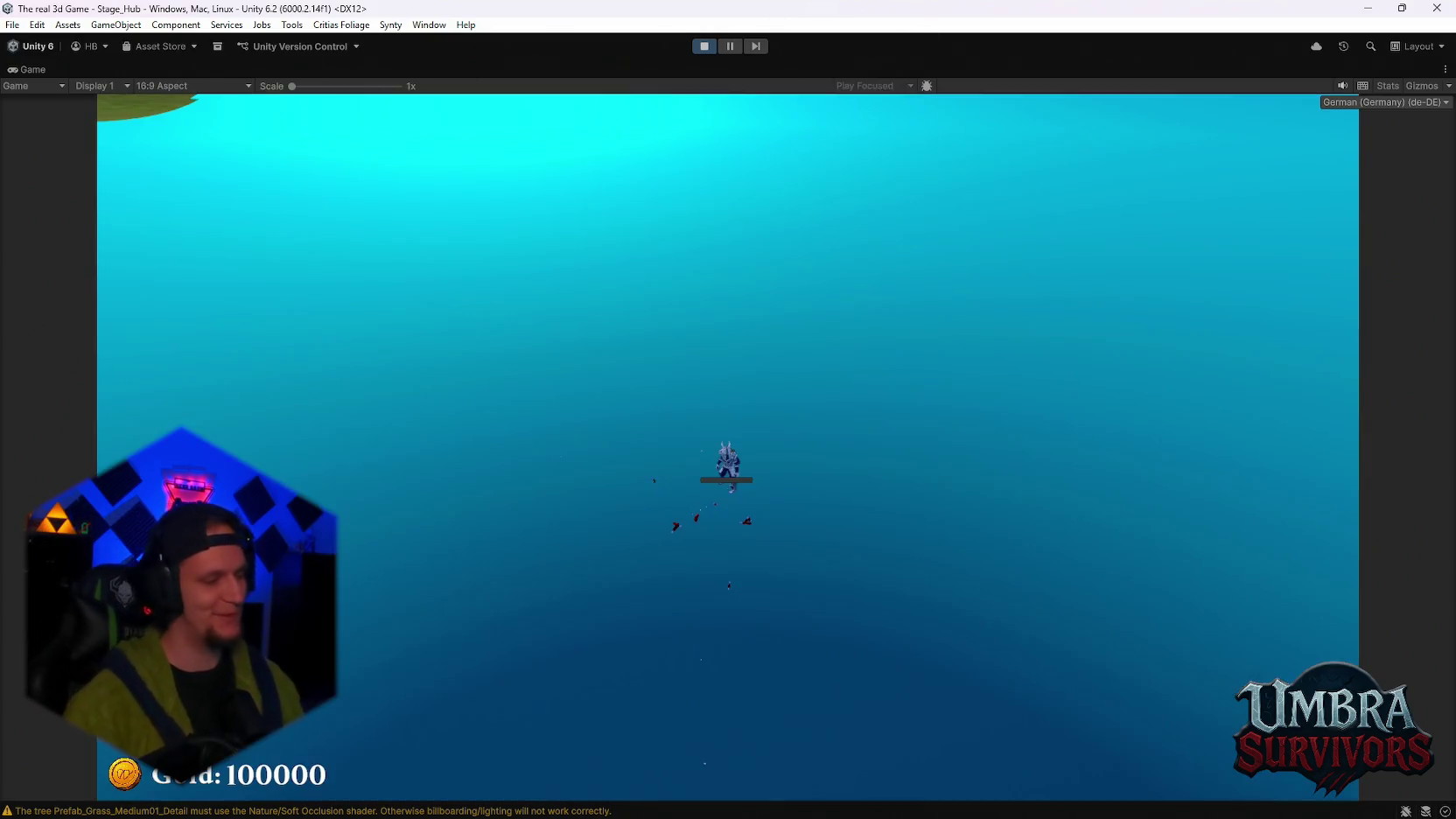
Pause the game and stop play mode to return to editing Stage_Hub
{"action": "key", "text": "Escape"}
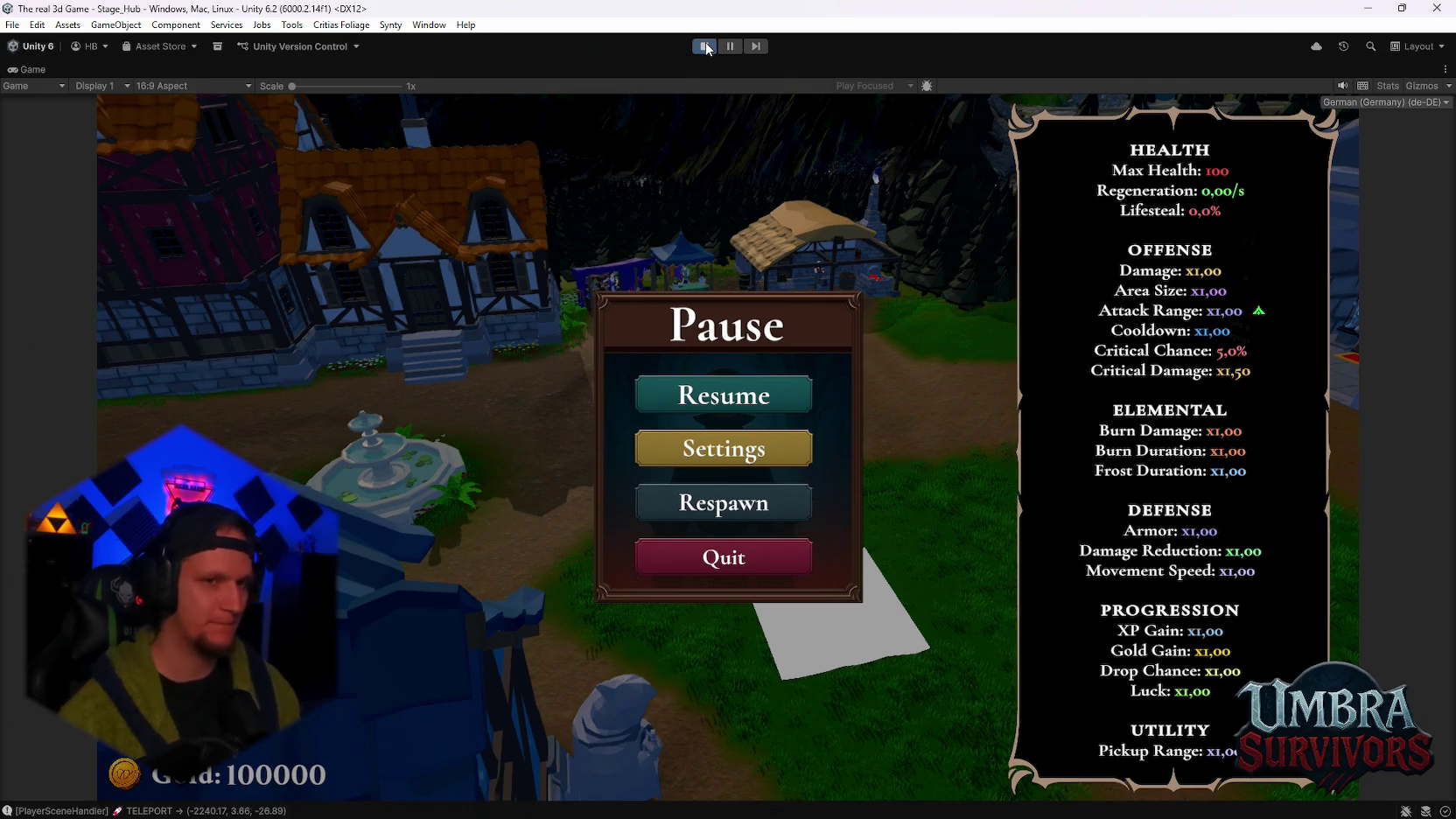
{"action": "left_click", "coordinate": [711, 49]}
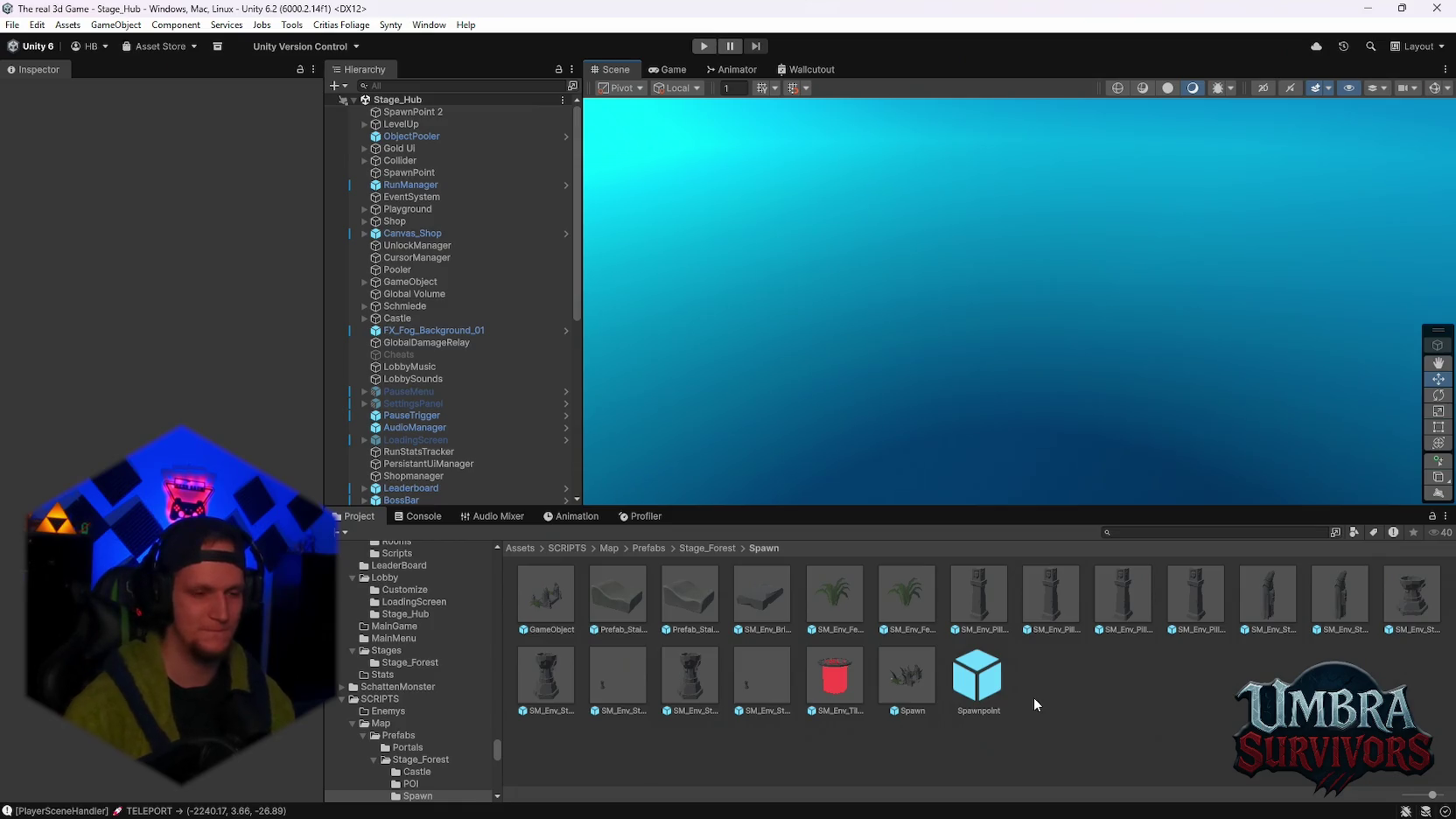
Open and dismiss the File menu, then play Stage_Hub until the Global Leaderboard appears
{"action": "scroll", "coordinate": [448, 665], "scroll_direction": "down", "scroll_amount": 3}
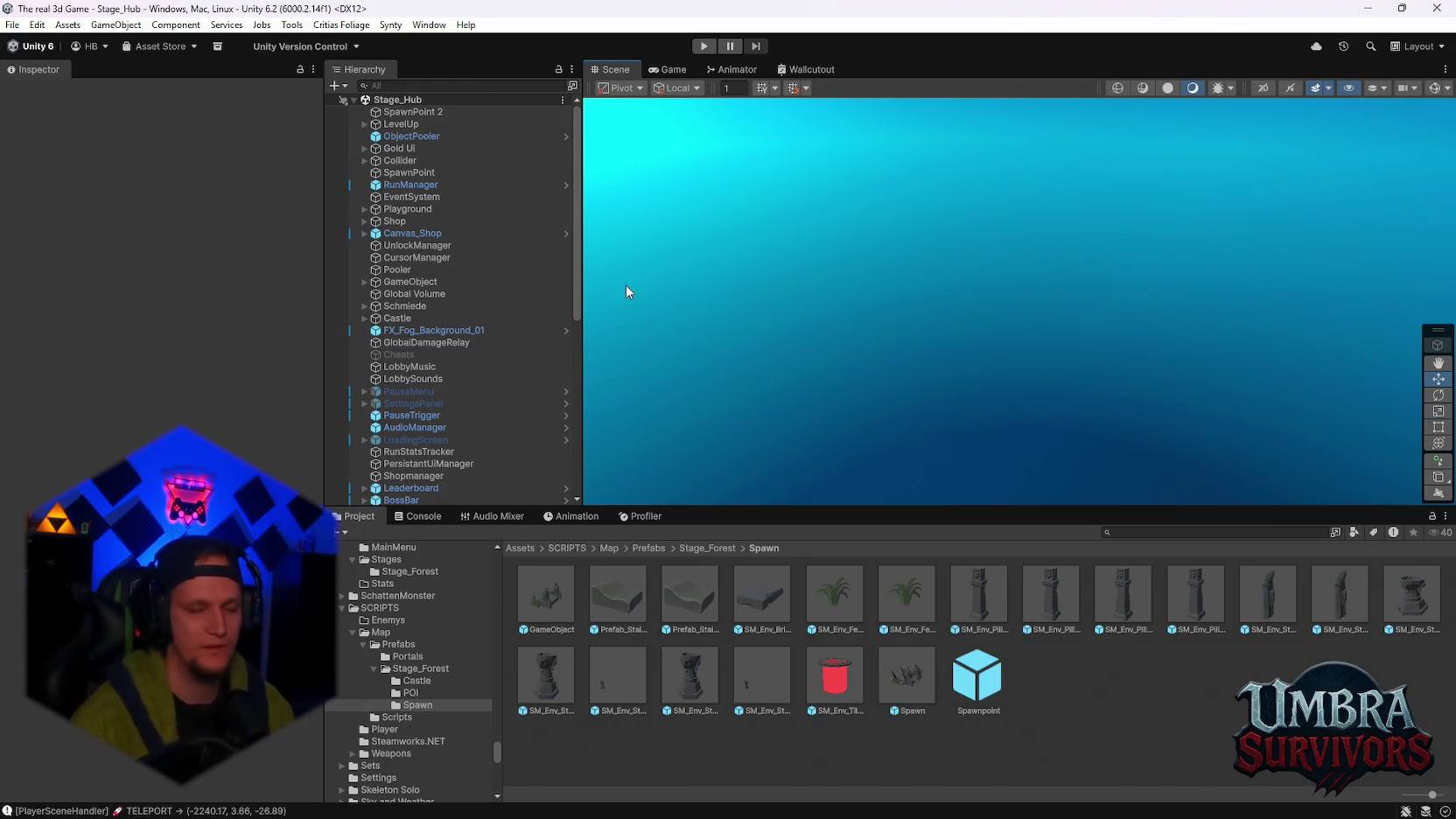
{"action": "left_click", "coordinate": [12, 25]}
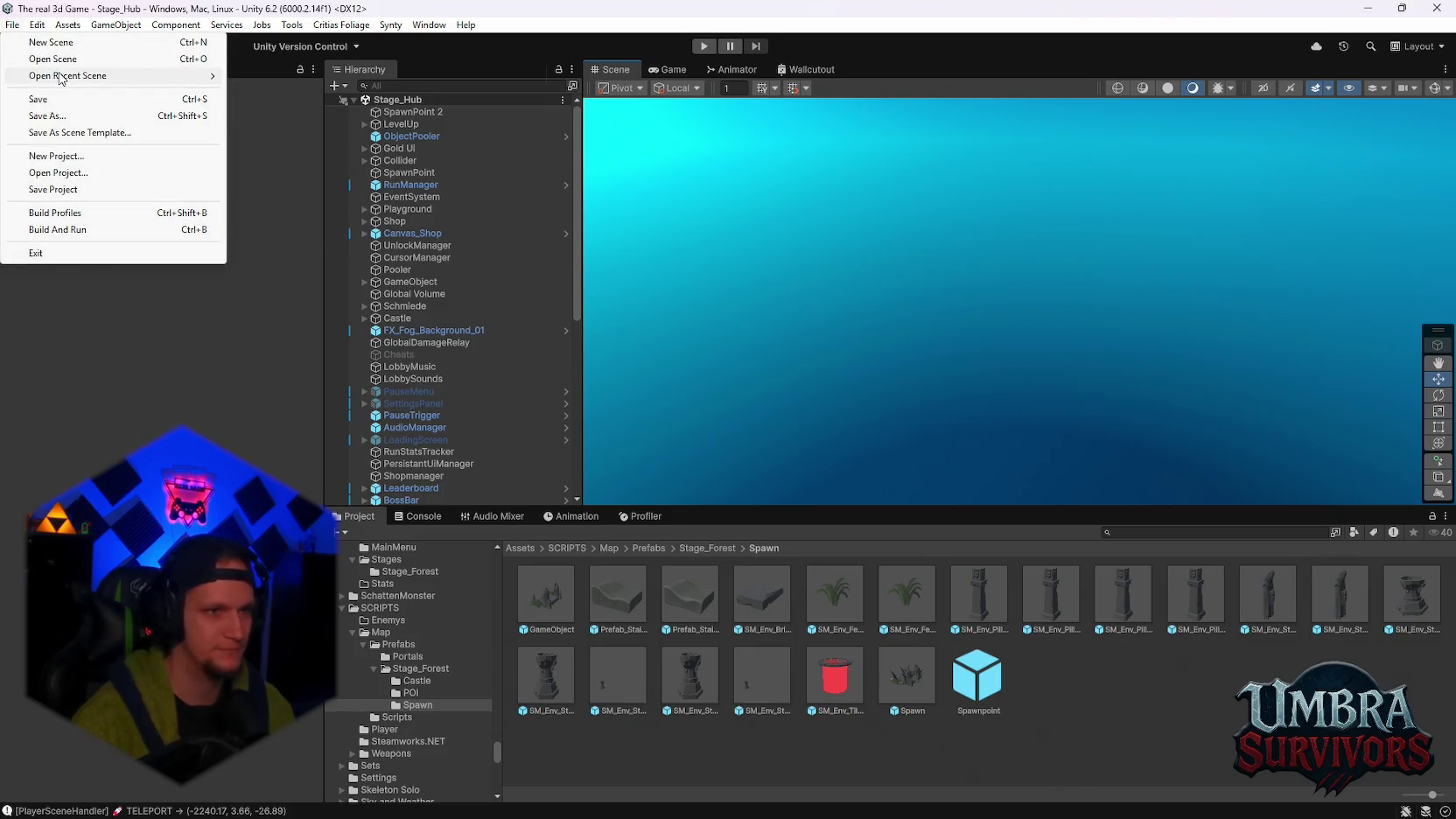
{"action": "mouse_move", "coordinate": [61, 77]}
{"action": "key", "text": "Escape"}
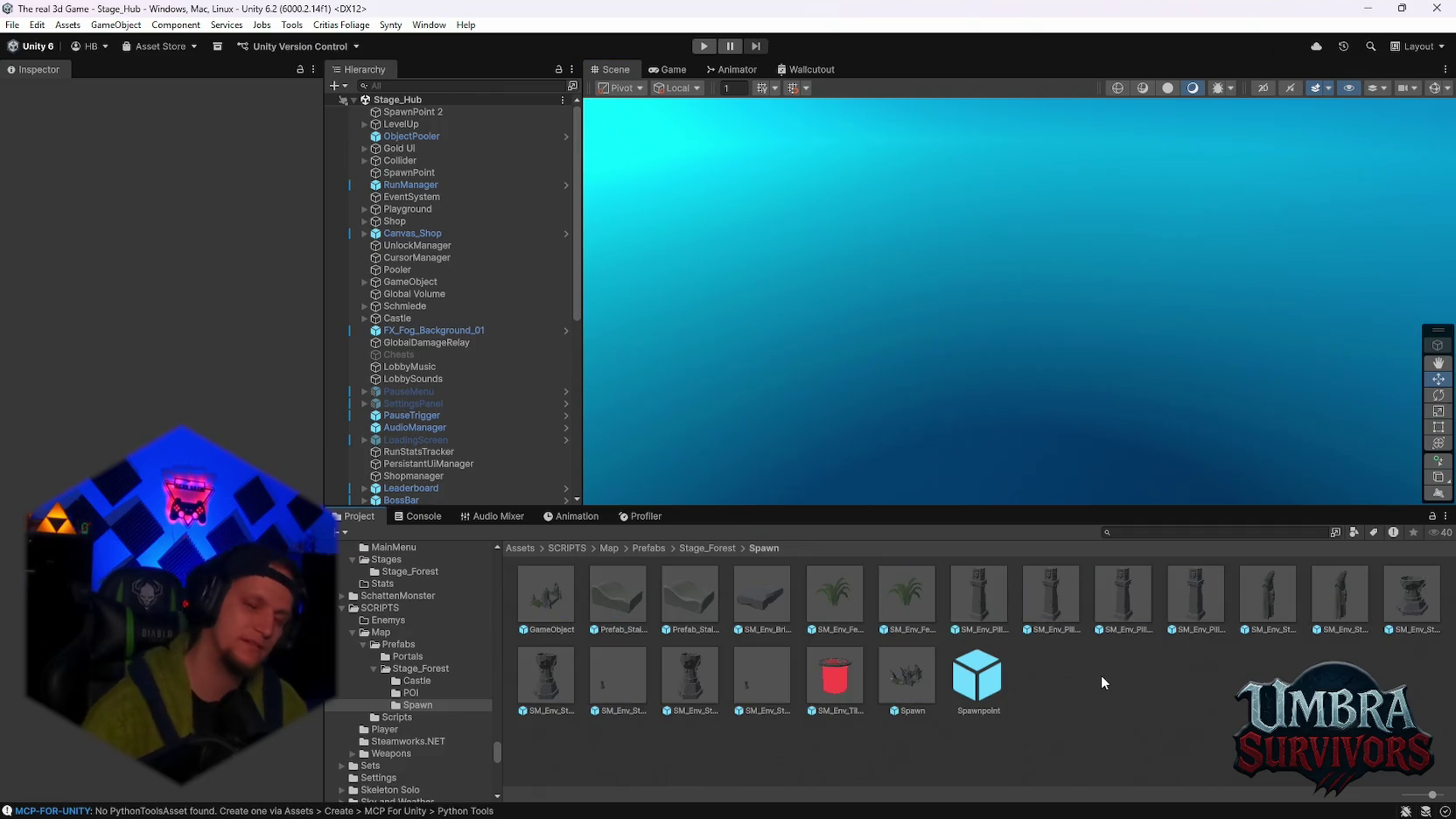
{"action": "left_click", "coordinate": [703, 45]}
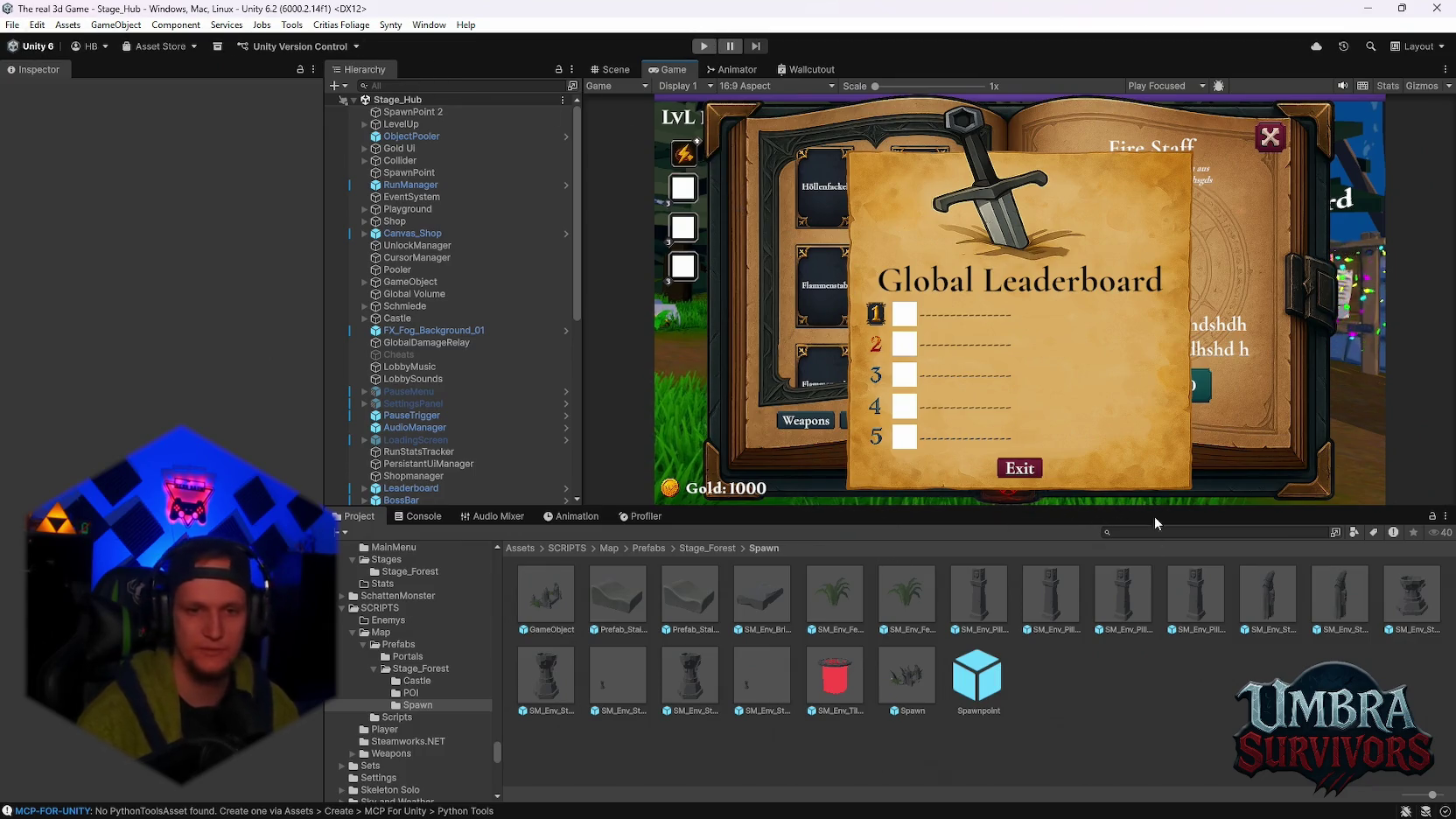
{"action": "mouse_move", "coordinate": [996, 803]}
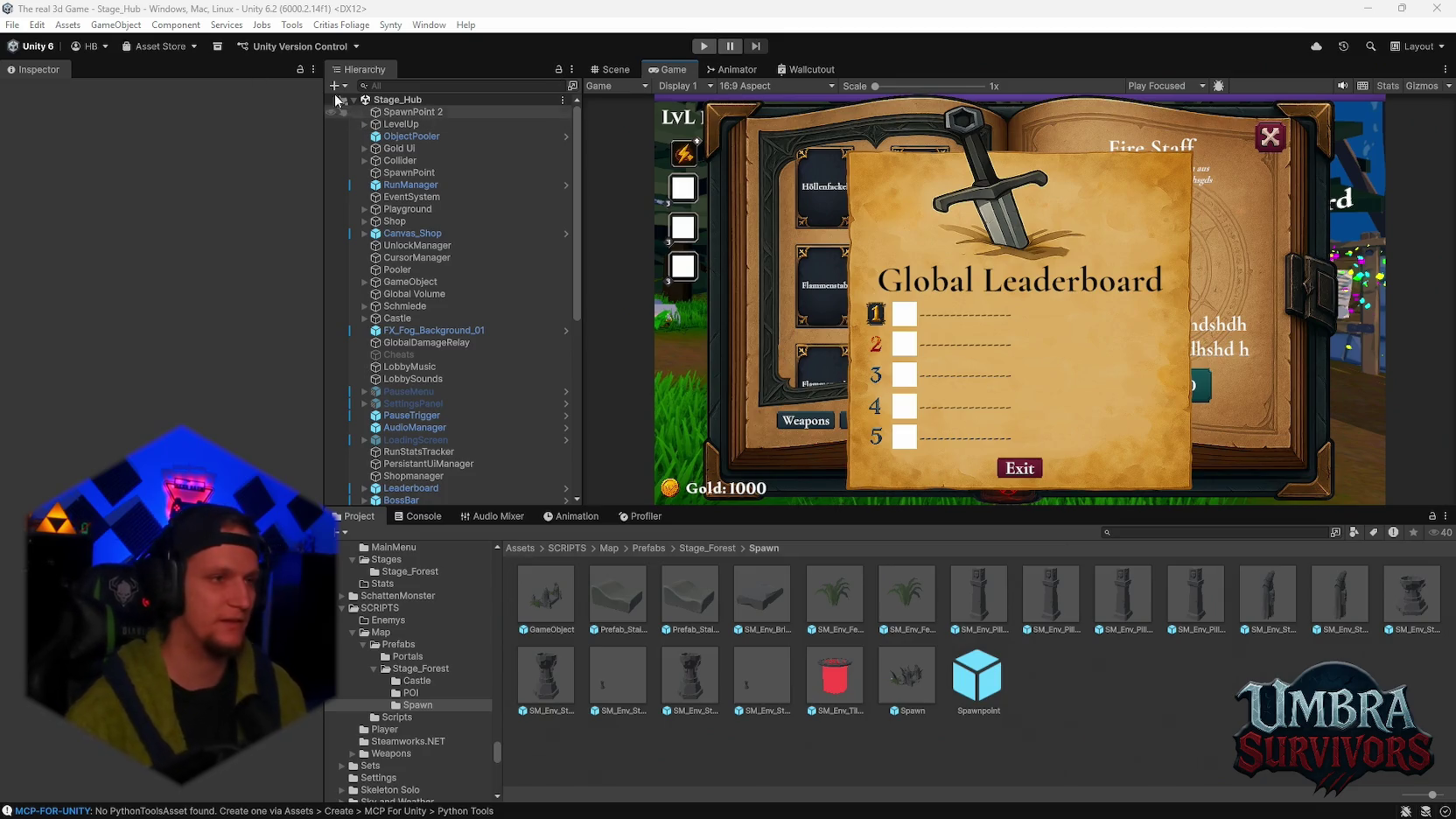
Choose Stage_Forest from the recently opened scenes list
{"action": "left_click", "coordinate": [12, 24]}
{"action": "mouse_move", "coordinate": [66, 76]}
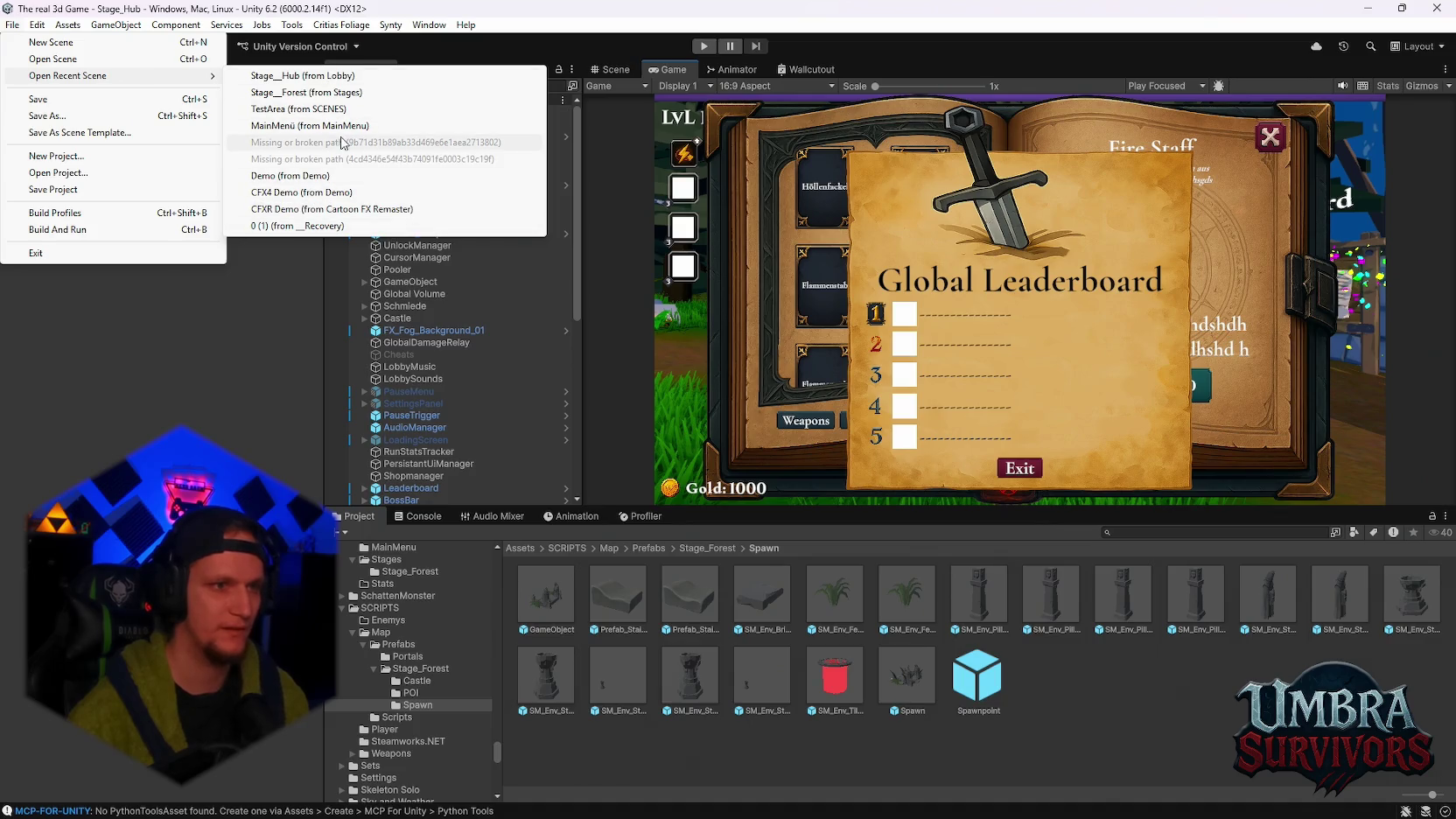
{"action": "left_click", "coordinate": [302, 92]}
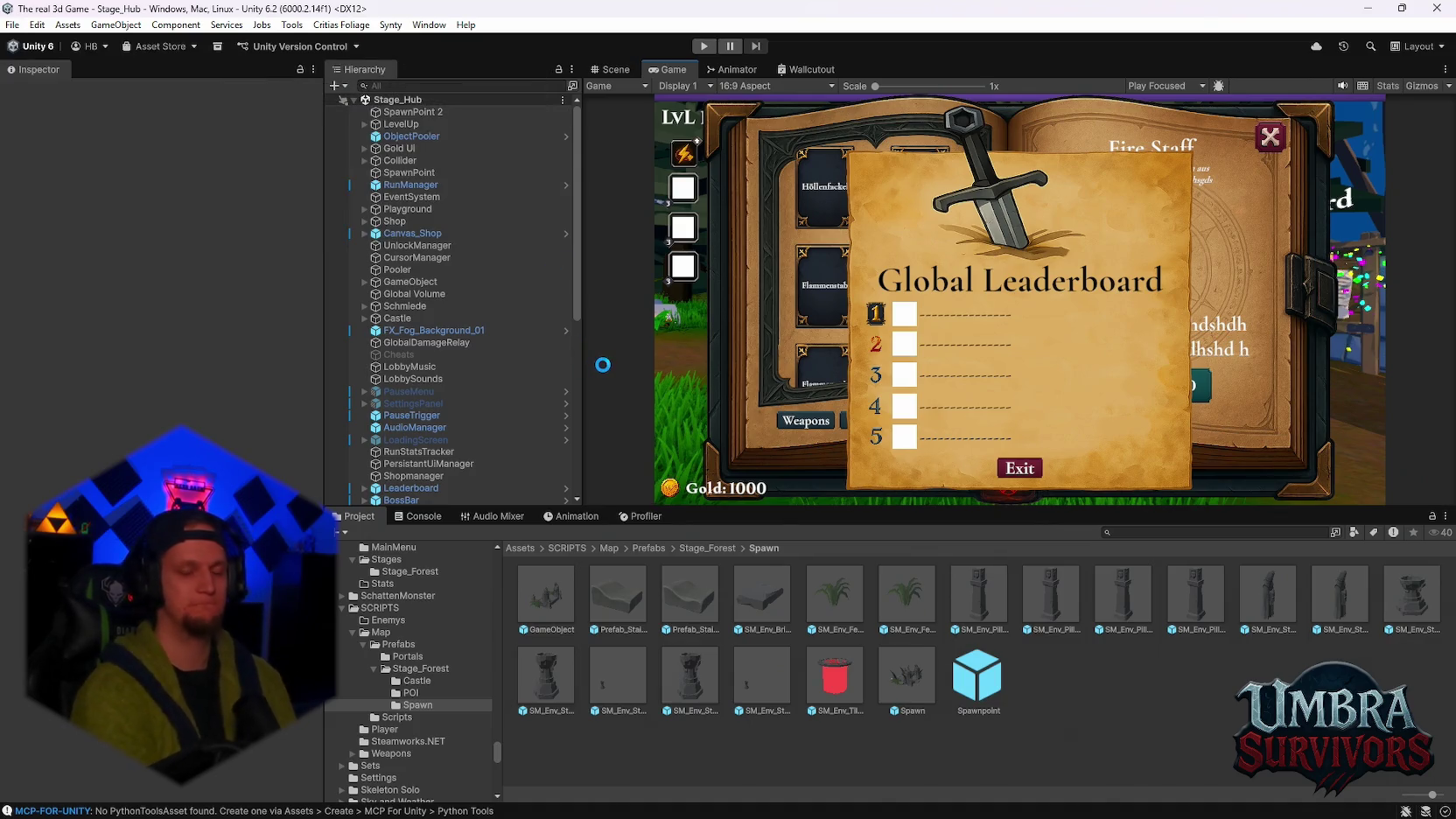
Switch to the maximized Scene view and orbit the camera over the forest maze
{"action": "left_click", "coordinate": [618, 70]}
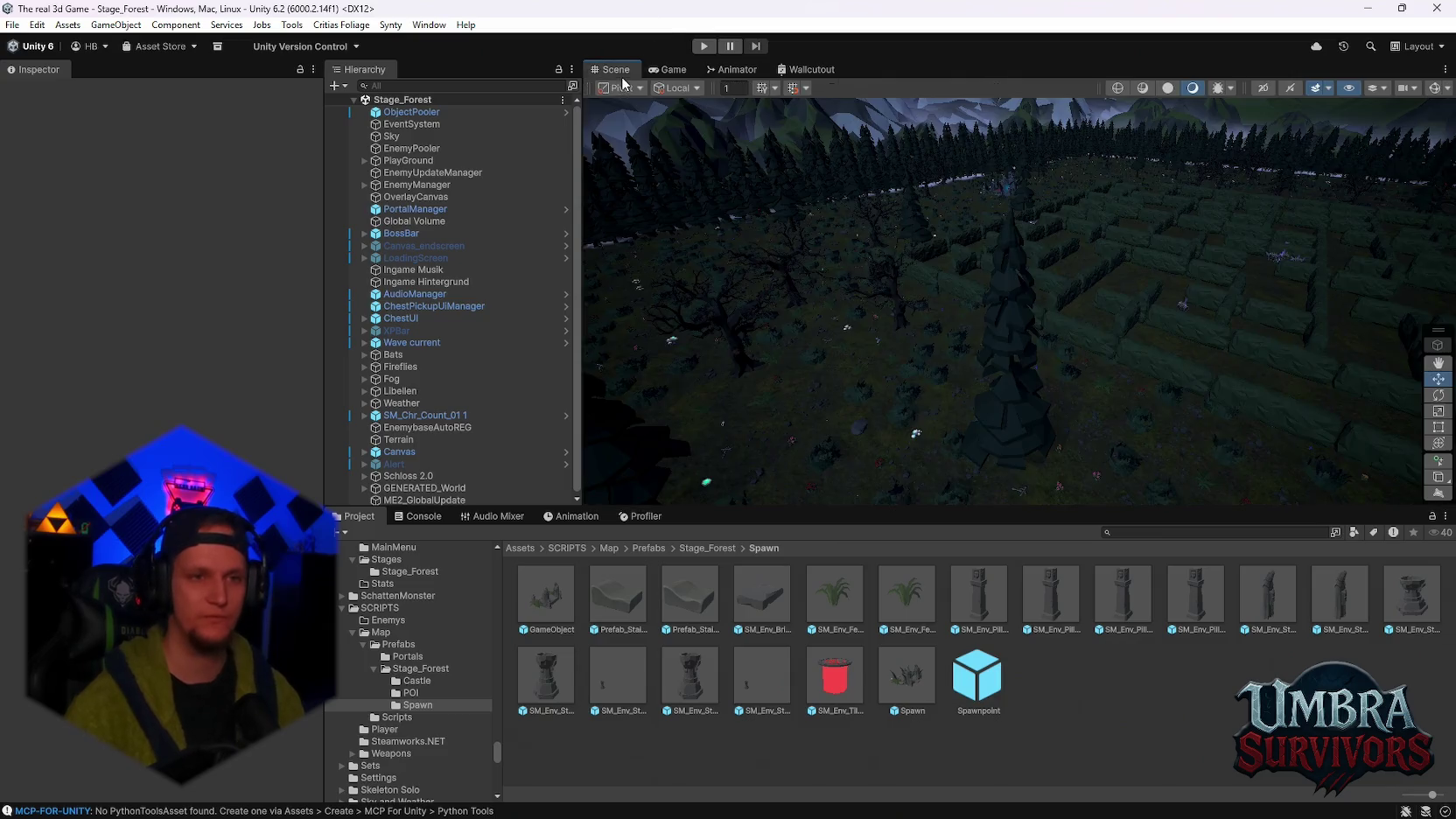
{"action": "double_click", "coordinate": [618, 70]}
{"action": "mouse_move", "coordinate": [699, 117]}
{"action": "left_mouse_down"}
{"action": "mouse_move", "coordinate": [903, 396]}
{"action": "mouse_move", "coordinate": [891, 433]}
{"action": "mouse_move", "coordinate": [789, 449]}
{"action": "left_mouse_up"}
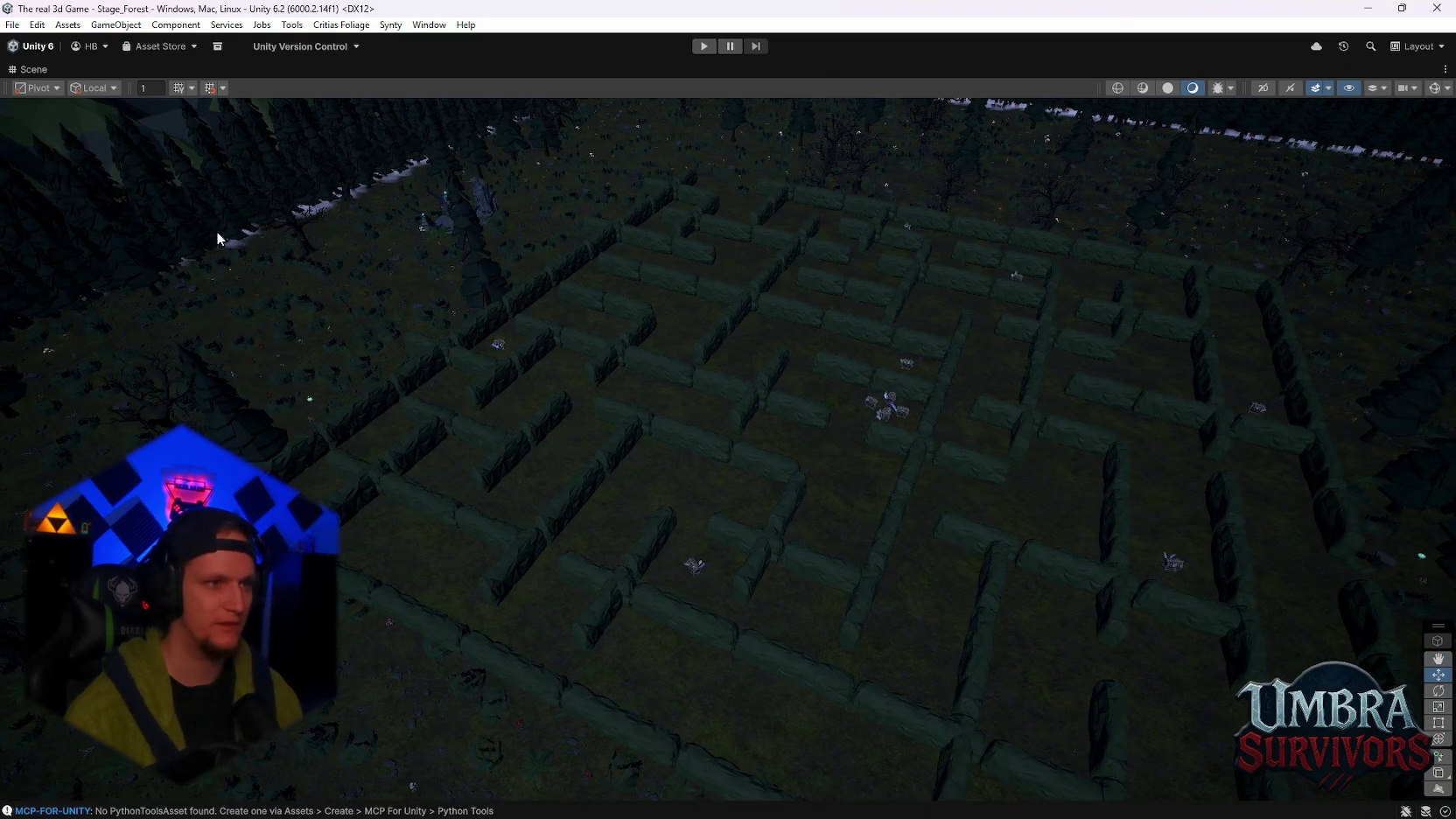
{"action": "double_click", "coordinate": [26, 70]}
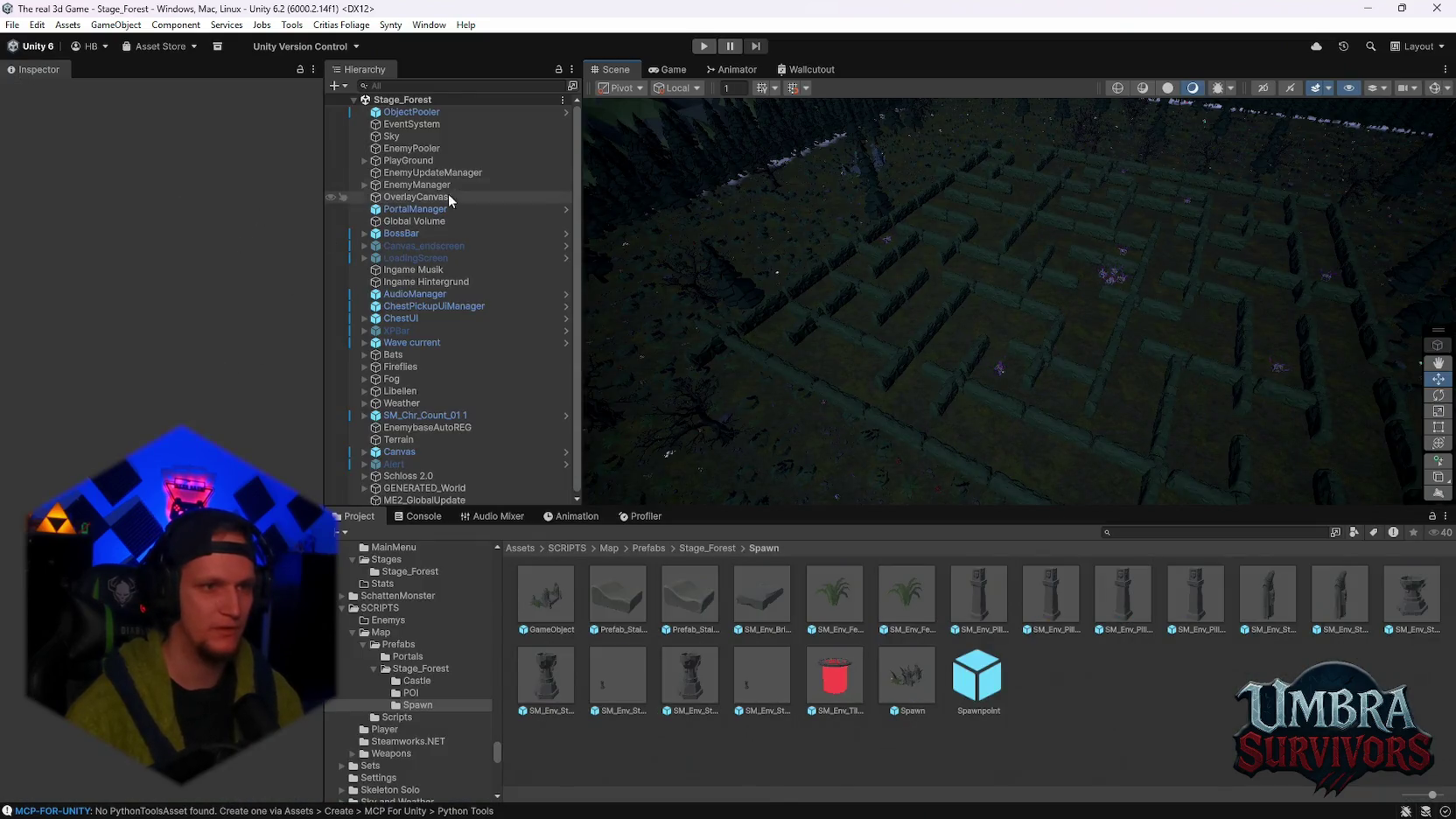
Select PlayGround > WorldGen and generate a new world maze
{"action": "left_click", "coordinate": [364, 184]}
{"action": "left_click", "coordinate": [364, 161]}
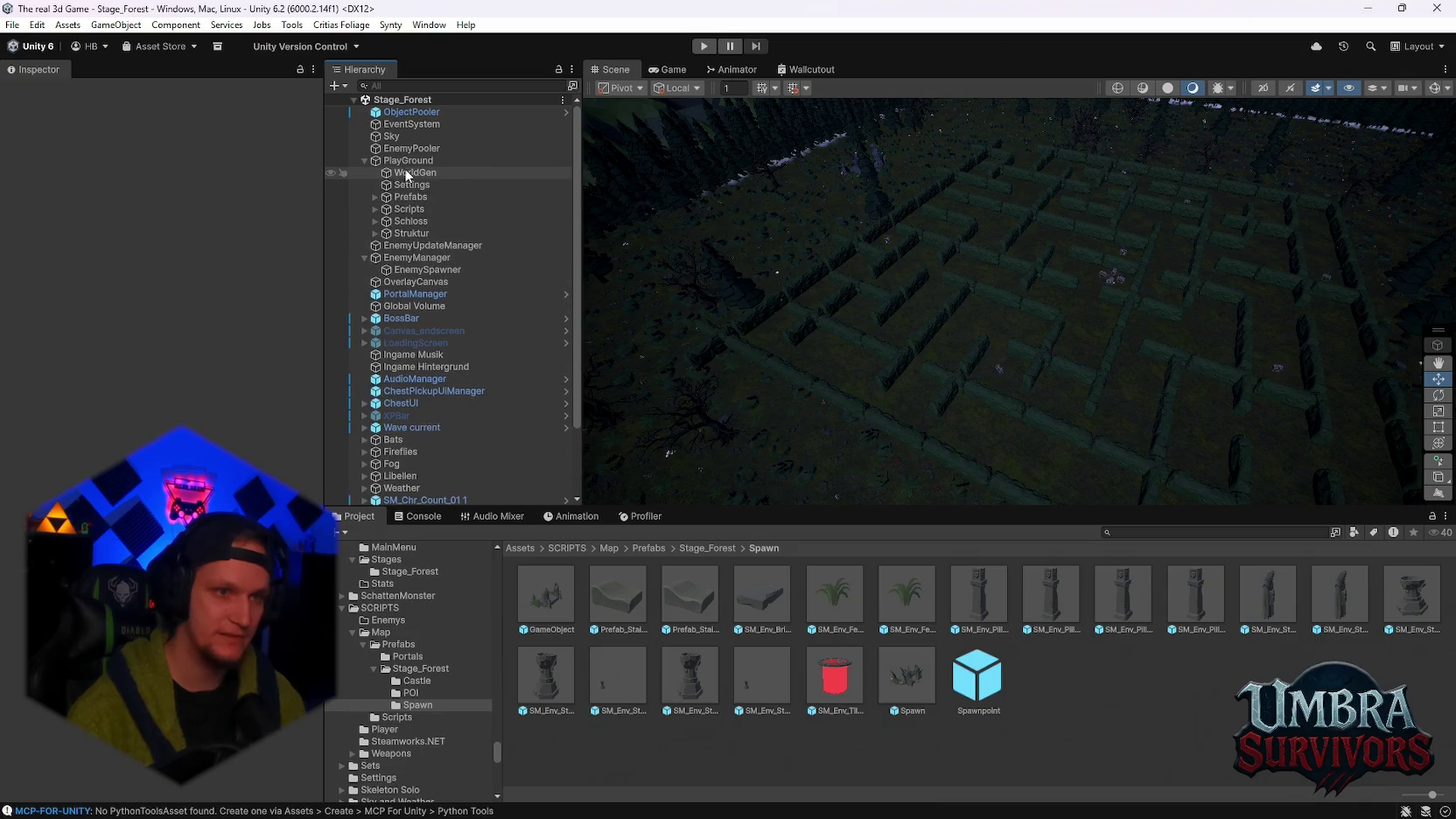
{"action": "left_click", "coordinate": [402, 173]}
{"action": "left_click", "coordinate": [367, 415]}
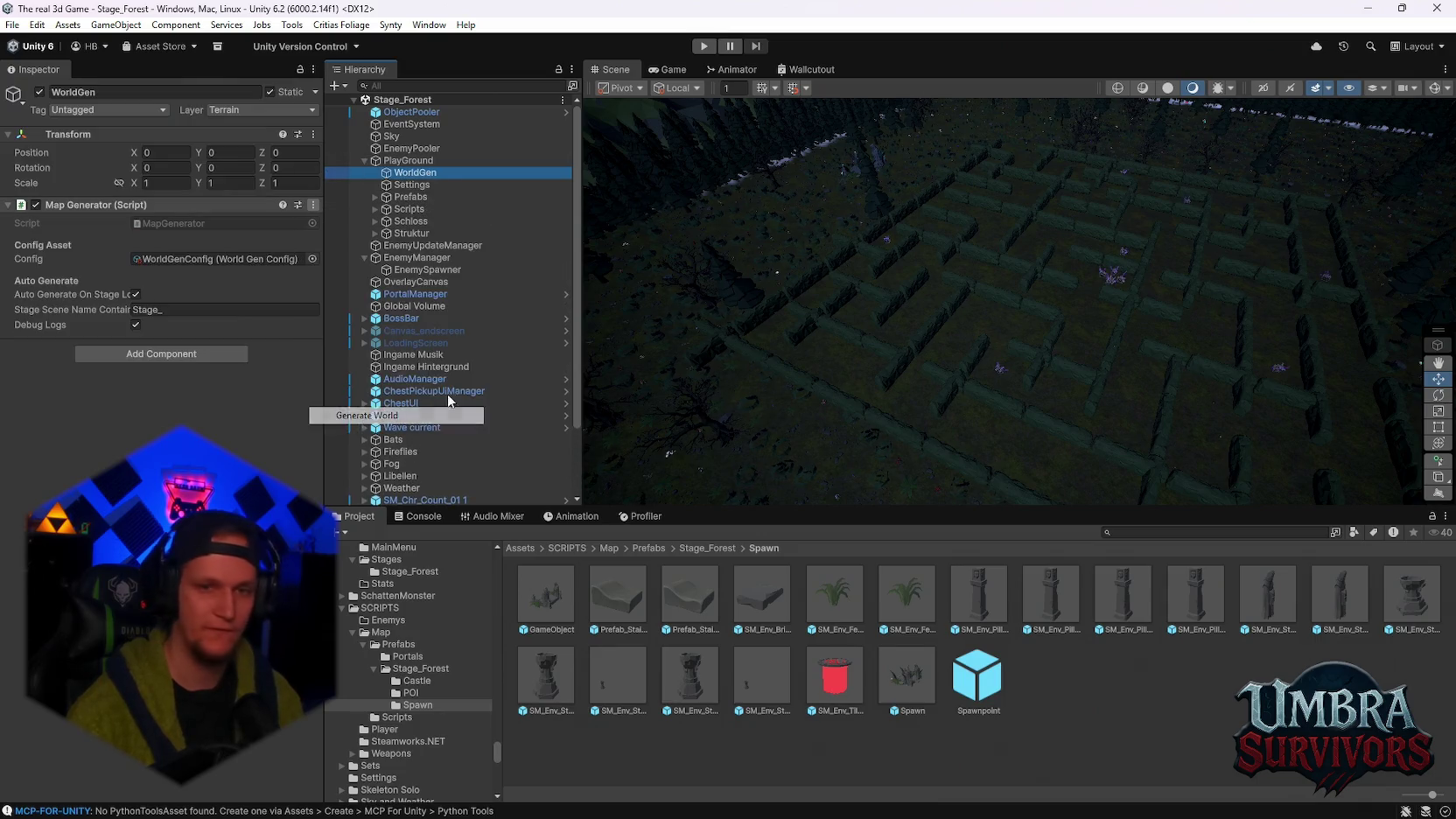
{"action": "mouse_move", "coordinate": [1072, 370]}
{"action": "left_mouse_down"}
{"action": "mouse_move", "coordinate": [1022, 219]}
{"action": "mouse_move", "coordinate": [1102, 256]}
{"action": "mouse_move", "coordinate": [1164, 210]}
{"action": "mouse_move", "coordinate": [1069, 315]}
{"action": "mouse_move", "coordinate": [1068, 360]}
{"action": "mouse_move", "coordinate": [1084, 356]}
{"action": "mouse_move", "coordinate": [960, 357]}
{"action": "mouse_move", "coordinate": [895, 289]}
{"action": "mouse_move", "coordinate": [1042, 256]}
{"action": "mouse_move", "coordinate": [1093, 376]}
{"action": "mouse_move", "coordinate": [1062, 334]}
{"action": "mouse_move", "coordinate": [1011, 333]}
{"action": "mouse_move", "coordinate": [1028, 307]}
{"action": "left_mouse_up"}
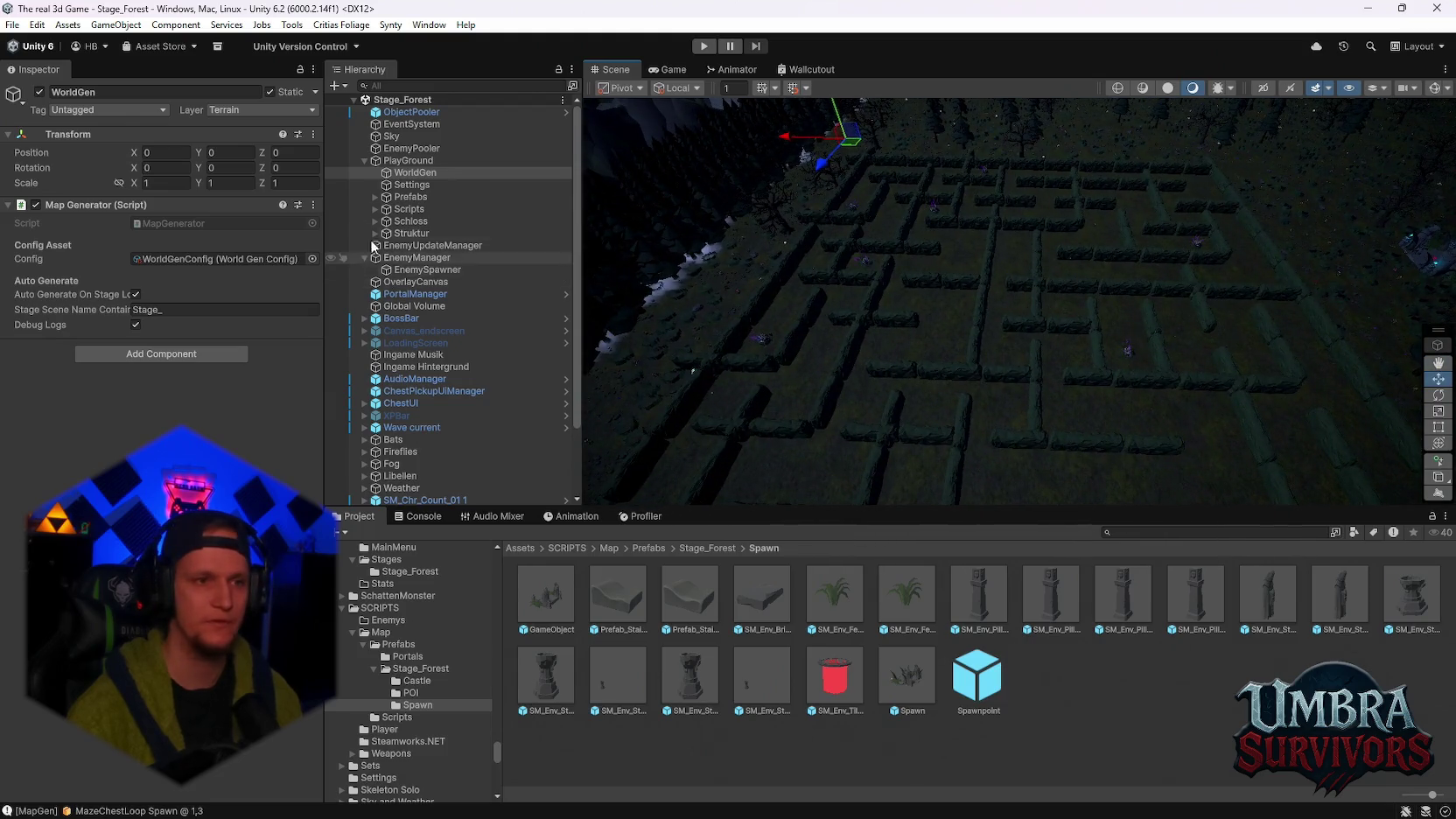
Regenerate the maze again from the Map Generator menu and open the WorldGenConfig asset
{"action": "left_click", "coordinate": [313, 205]}
{"action": "left_click", "coordinate": [364, 416]}
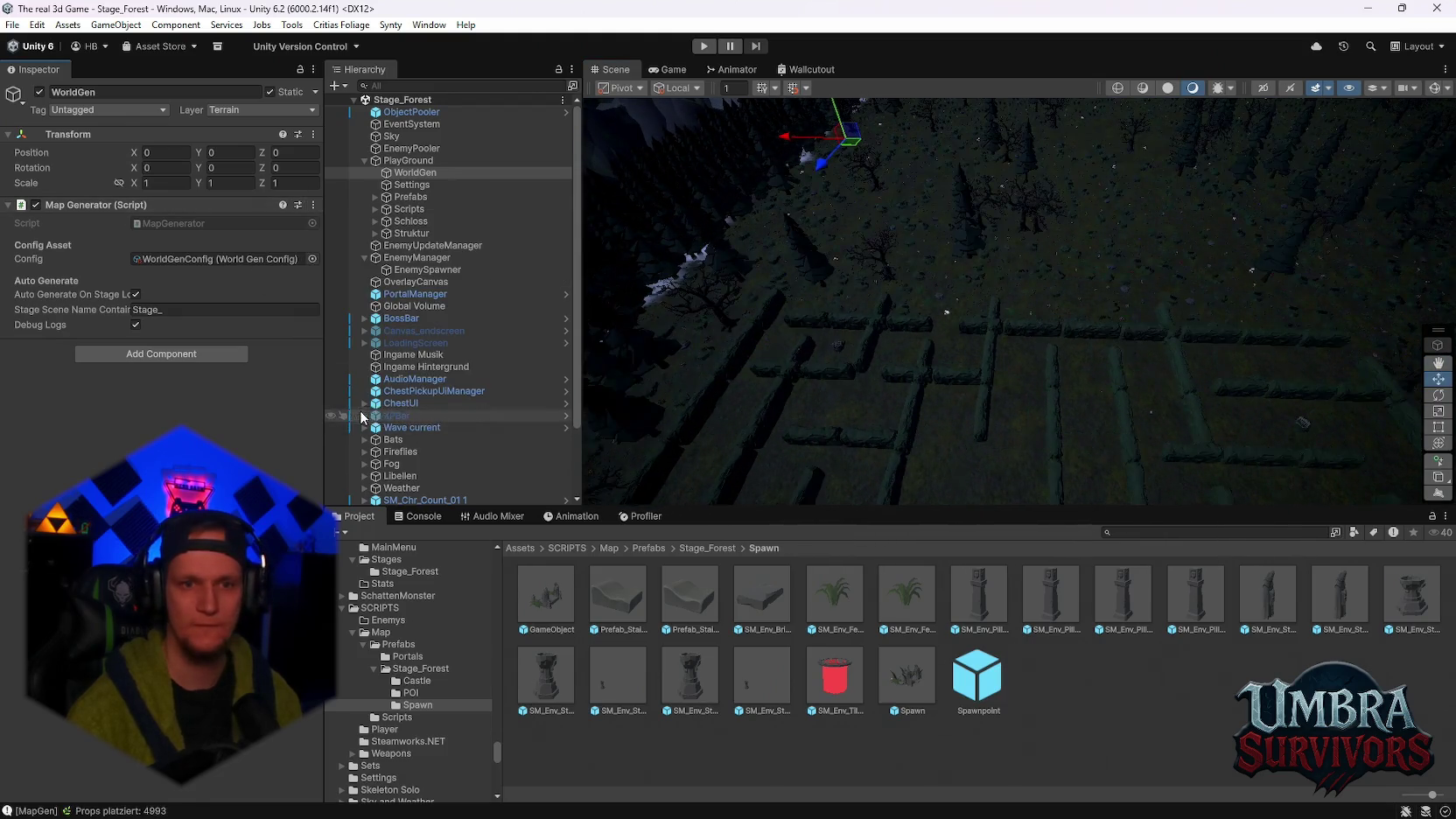
{"action": "left_click_drag", "start_coordinate": [987, 268], "coordinate": [996, 275]}
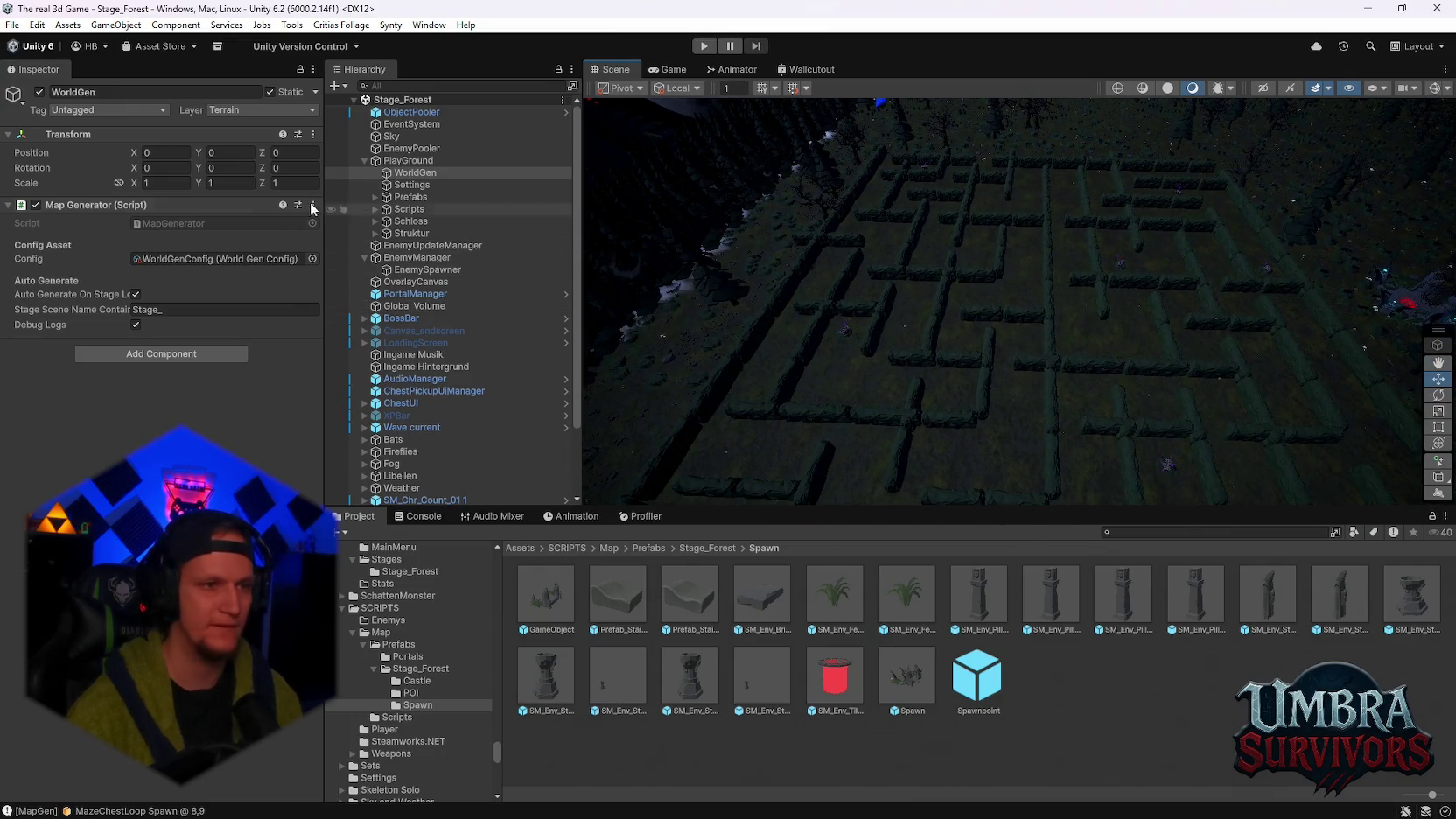
{"action": "double_click", "coordinate": [188, 258]}
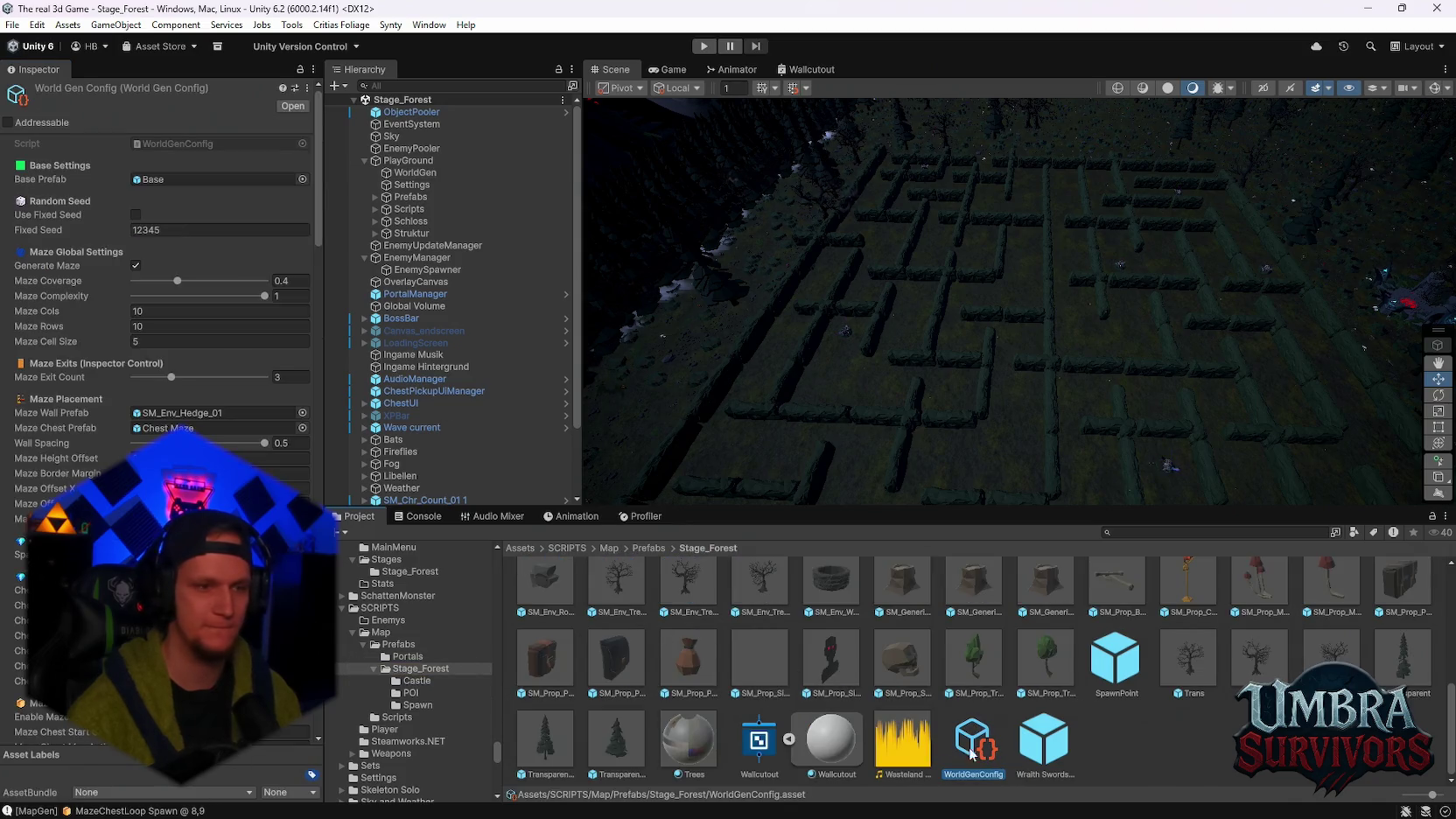
Tick Spawn Static Center Chest in WorldGenConfig, then Generate World again from WorldGen
{"action": "scroll", "coordinate": [210, 350], "scroll_direction": "down", "scroll_amount": 3}
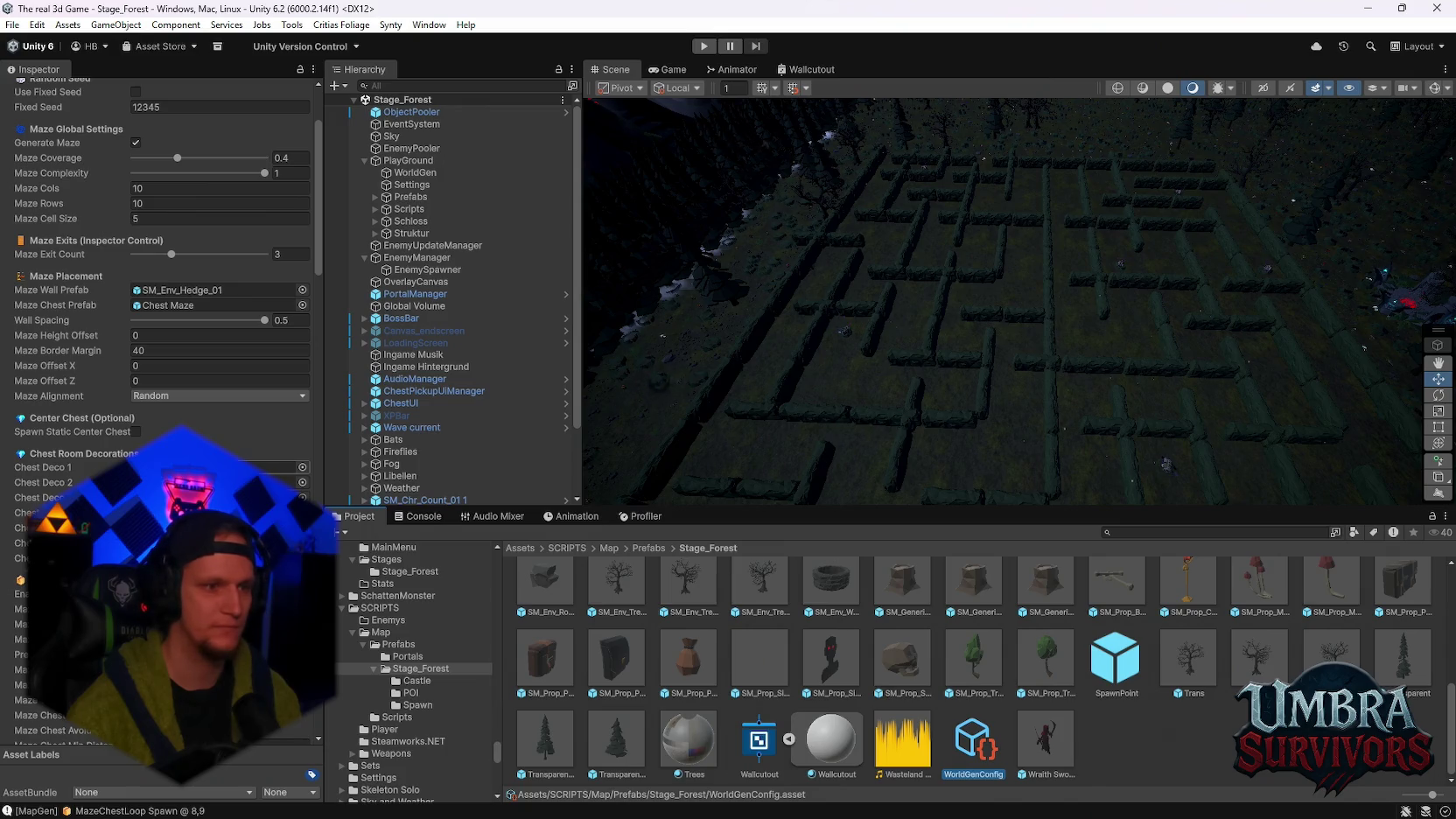
{"action": "left_click", "coordinate": [136, 431]}
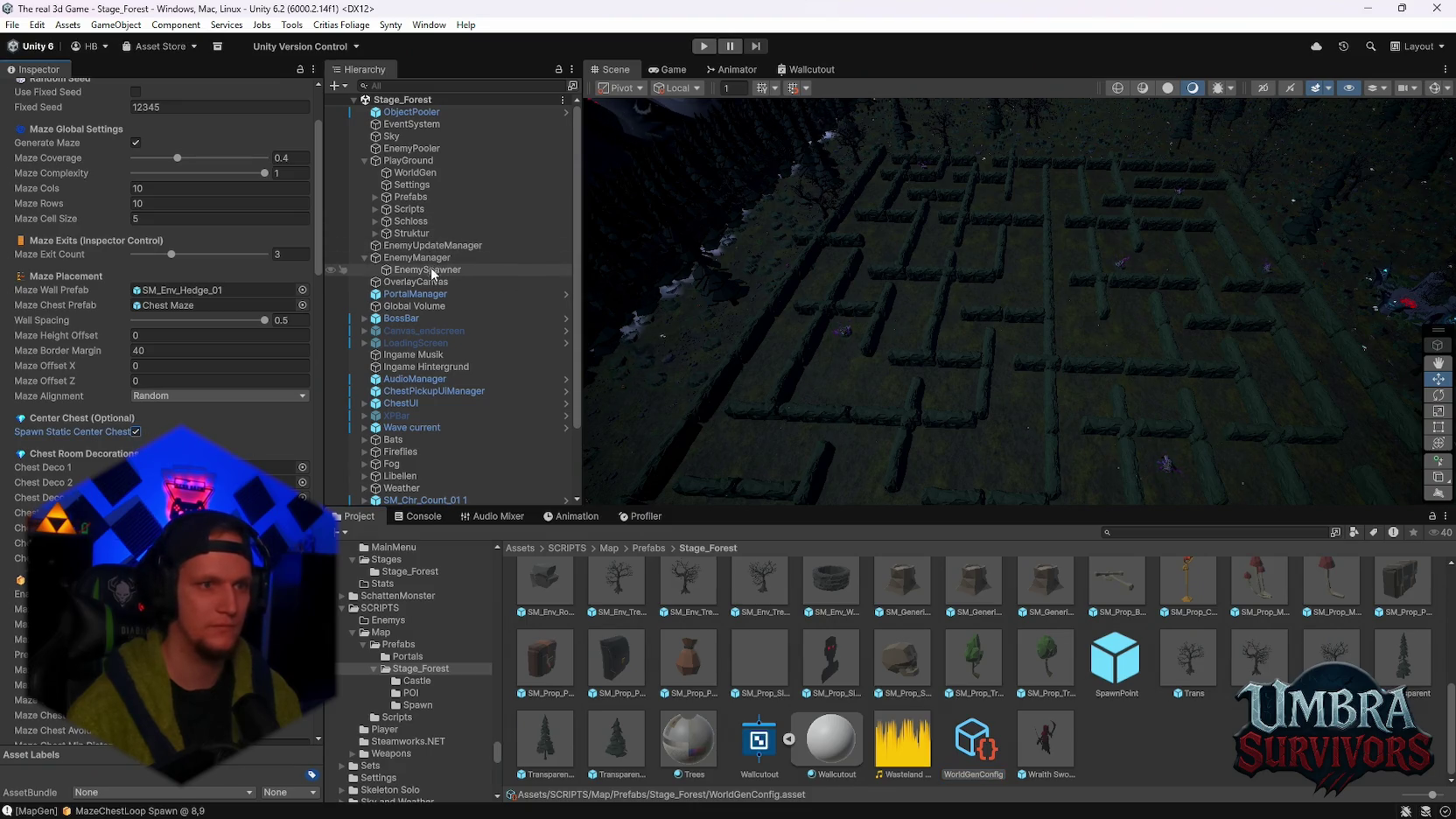
{"action": "left_click", "coordinate": [416, 172]}
{"action": "left_click", "coordinate": [314, 205]}
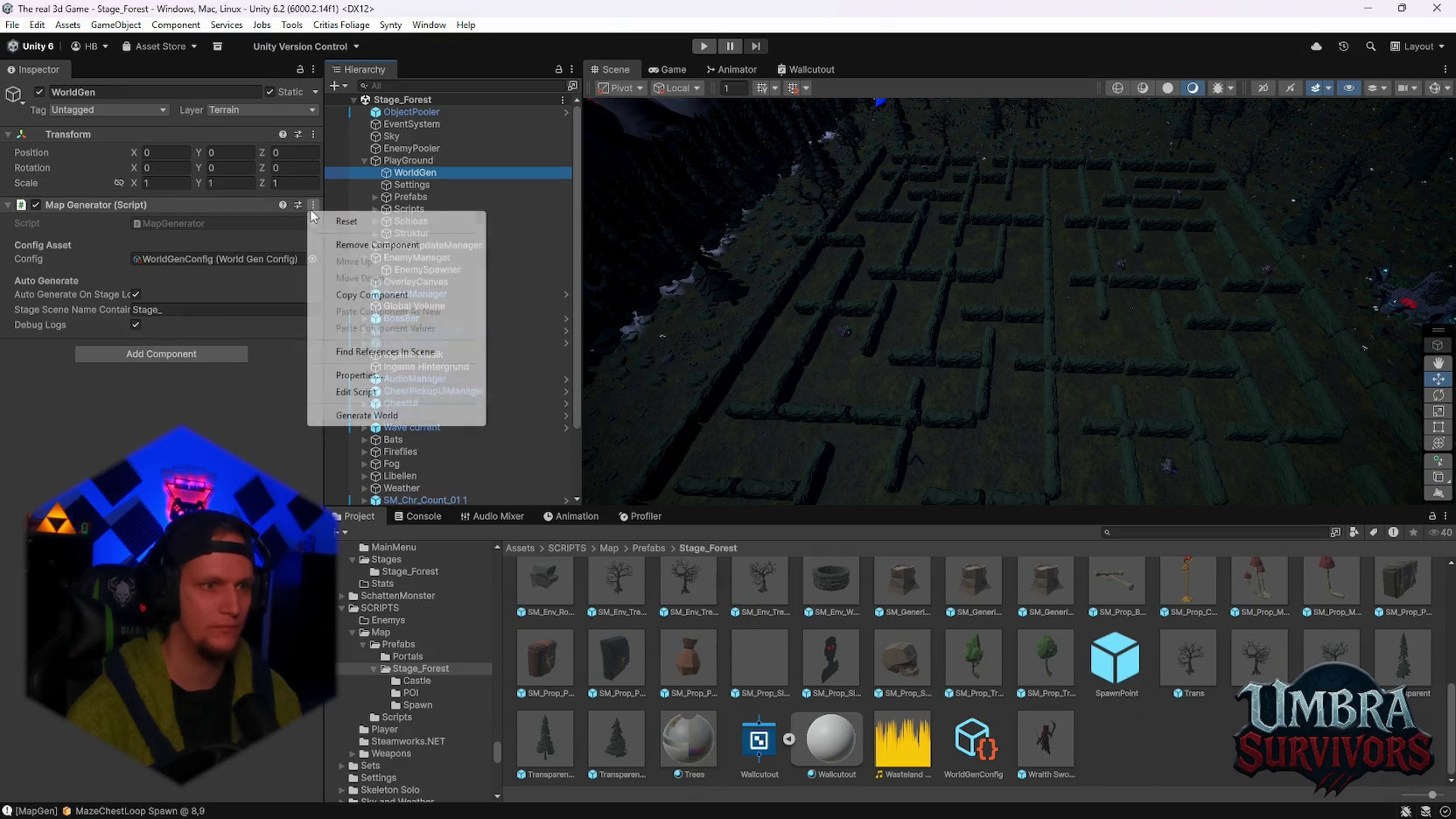
{"action": "left_click", "coordinate": [402, 416]}
Zoom and pan over the regenerated hedge maze to inspect its skeleton groups and chest
{"action": "mouse_move", "coordinate": [1061, 302]}
{"action": "left_mouse_down"}
{"action": "mouse_move", "coordinate": [937, 426]}
{"action": "mouse_move", "coordinate": [1041, 309]}
{"action": "mouse_move", "coordinate": [1034, 253]}
{"action": "mouse_move", "coordinate": [1027, 277]}
{"action": "left_mouse_up"}
{"action": "scroll", "coordinate": [1048, 274], "scroll_direction": "up", "scroll_amount": 5}
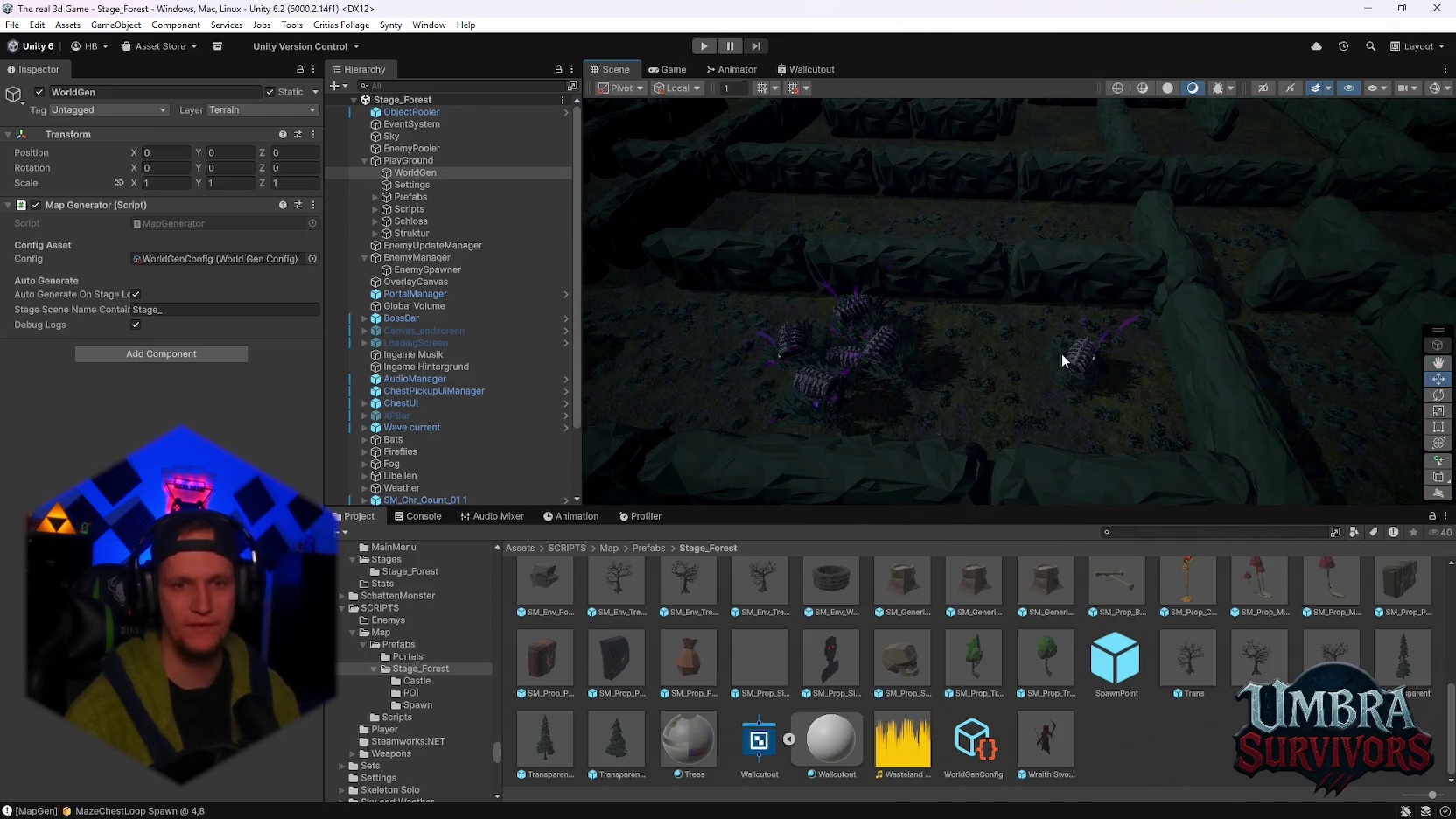
{"action": "scroll", "coordinate": [1198, 356], "scroll_direction": "down", "scroll_amount": 5}
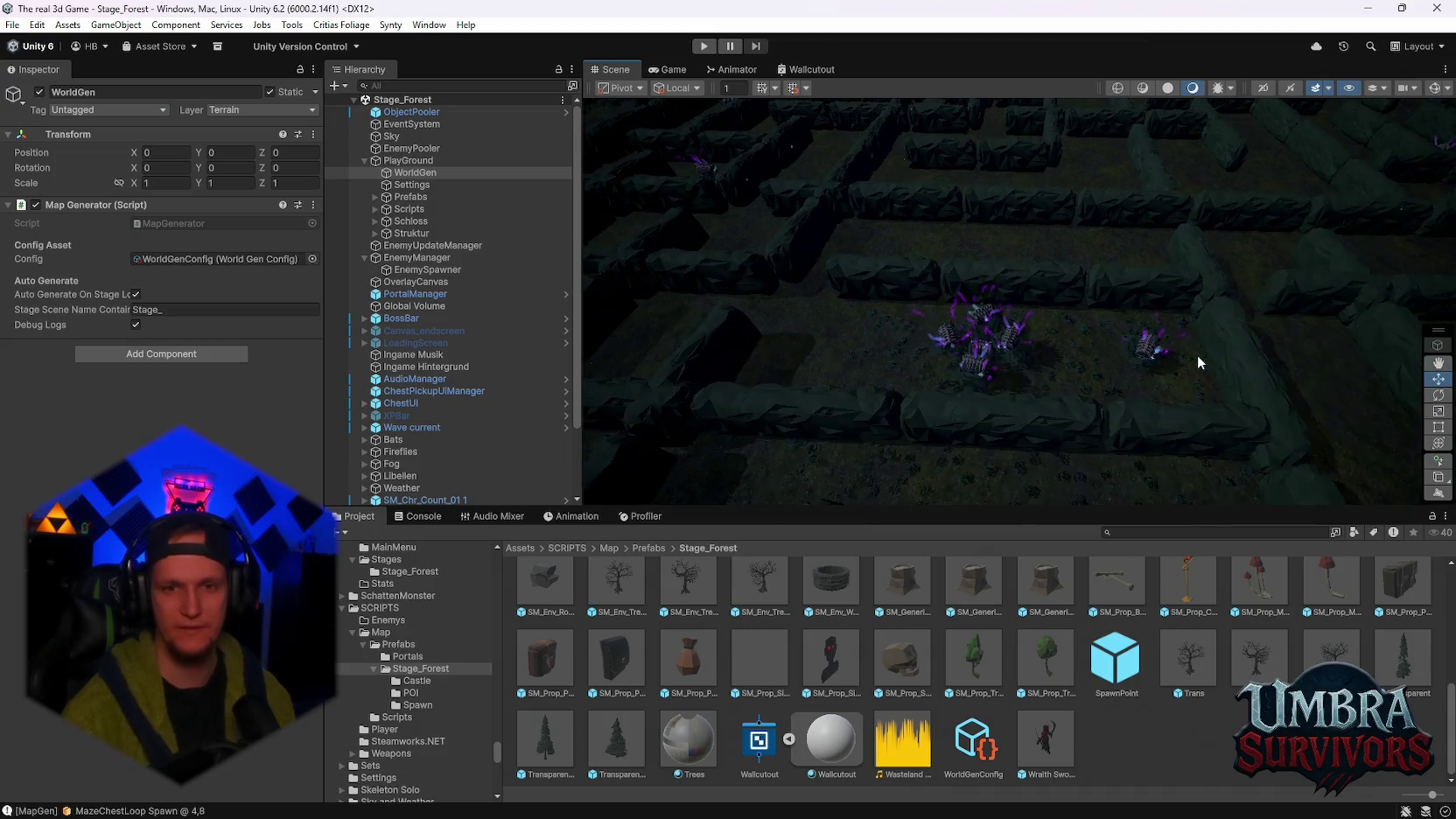
{"action": "scroll", "coordinate": [1077, 338], "scroll_direction": "up", "scroll_amount": 3}
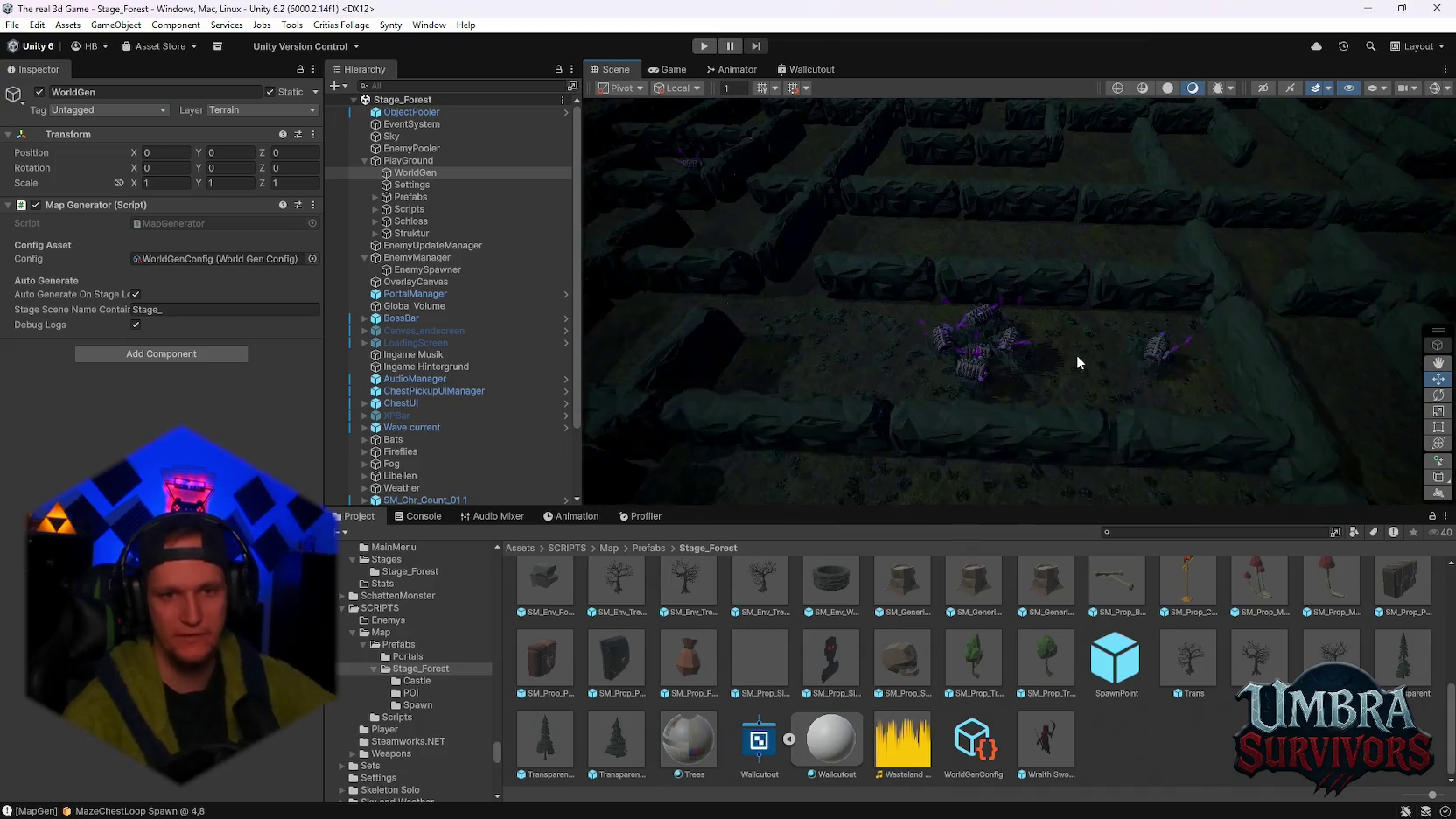
{"action": "scroll", "coordinate": [1076, 355], "scroll_direction": "down", "scroll_amount": 6}
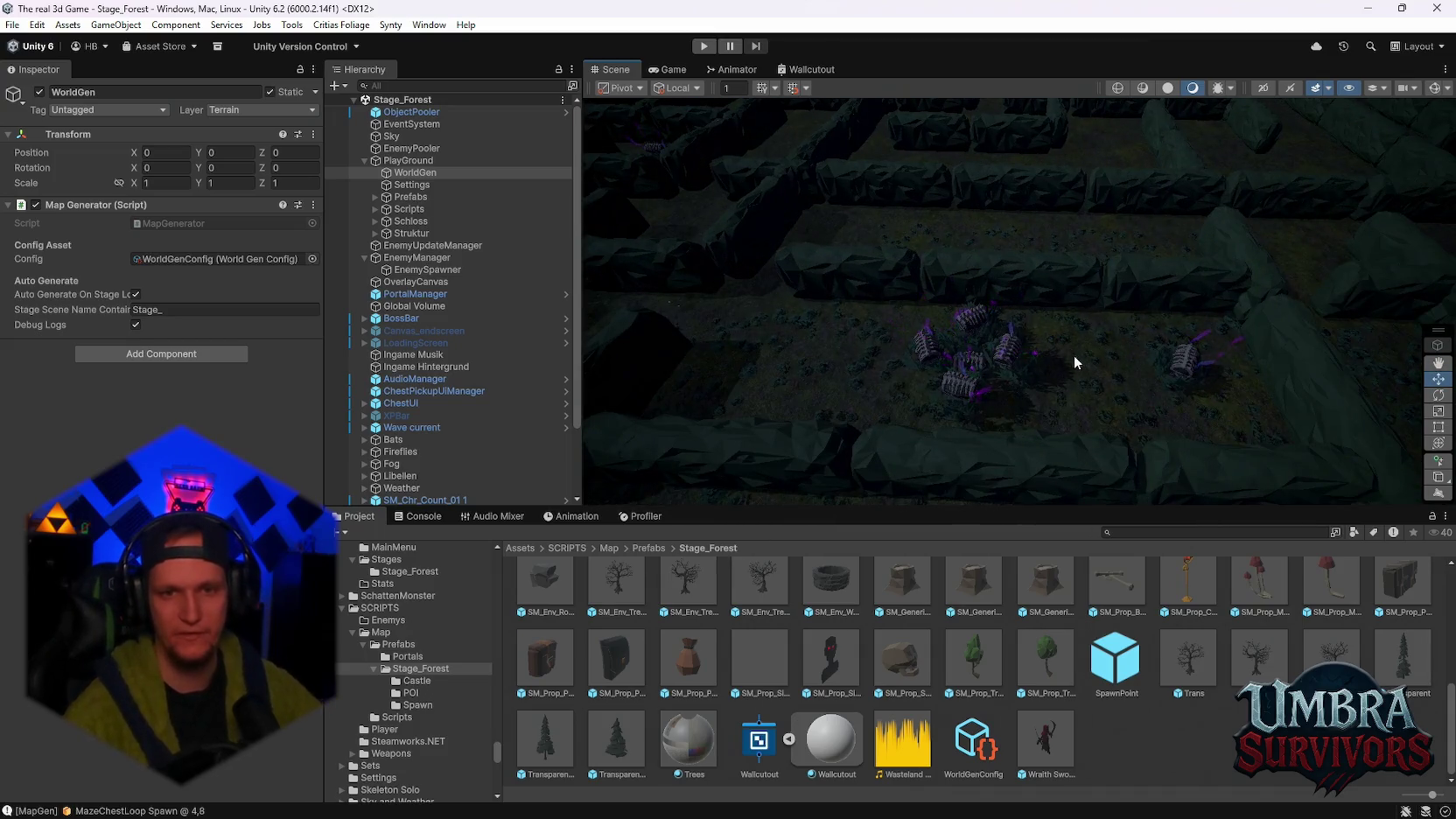
{"action": "mouse_move", "coordinate": [1042, 390]}
{"action": "left_mouse_down"}
{"action": "mouse_move", "coordinate": [1042, 324]}
{"action": "mouse_move", "coordinate": [1129, 267]}
{"action": "mouse_move", "coordinate": [1047, 266]}
{"action": "mouse_move", "coordinate": [1066, 343]}
{"action": "left_mouse_up"}
{"action": "scroll", "coordinate": [1042, 324], "scroll_direction": "up", "scroll_amount": 3}
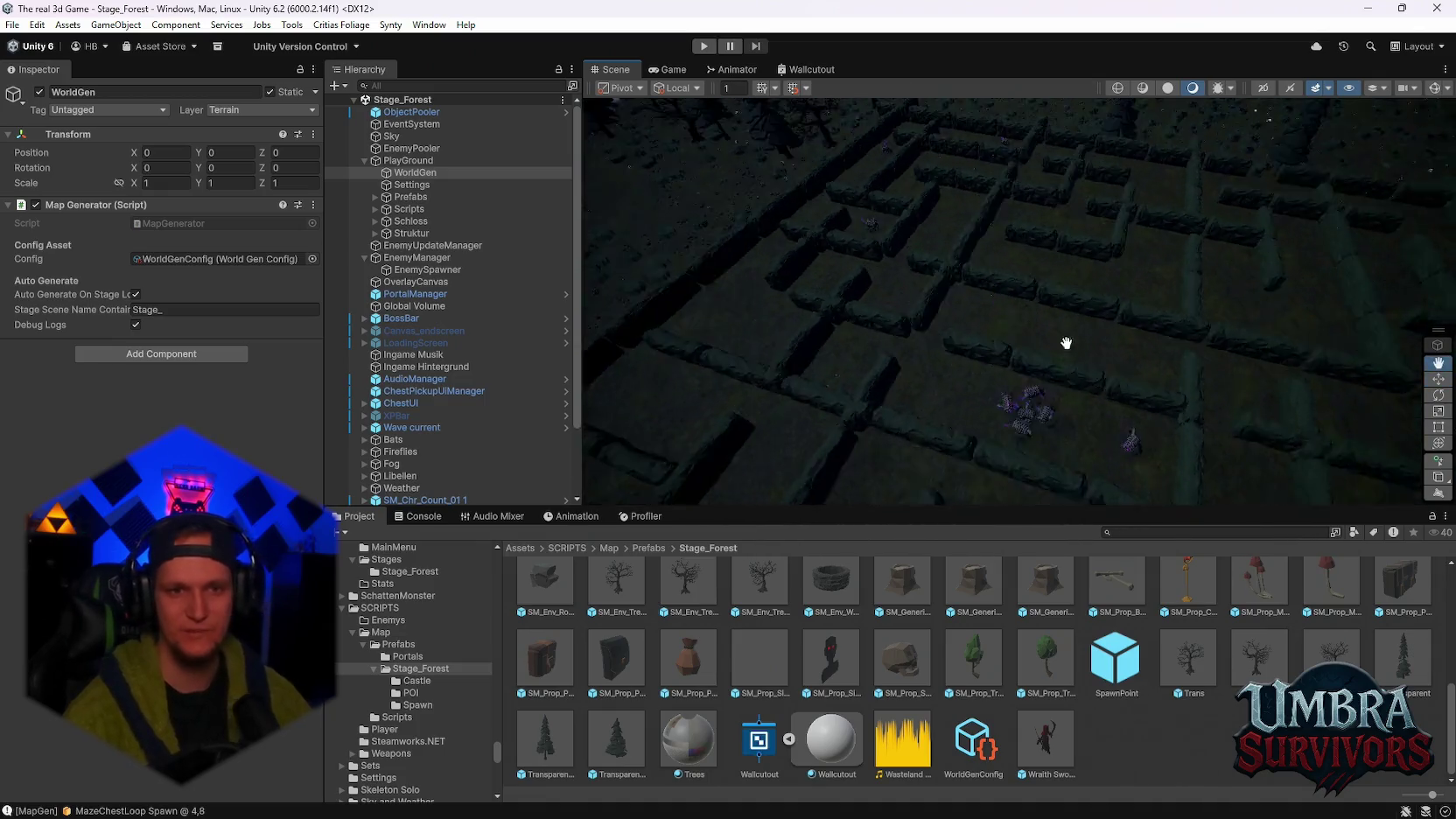
{"action": "scroll", "coordinate": [1066, 344], "scroll_direction": "down", "scroll_amount": 6}
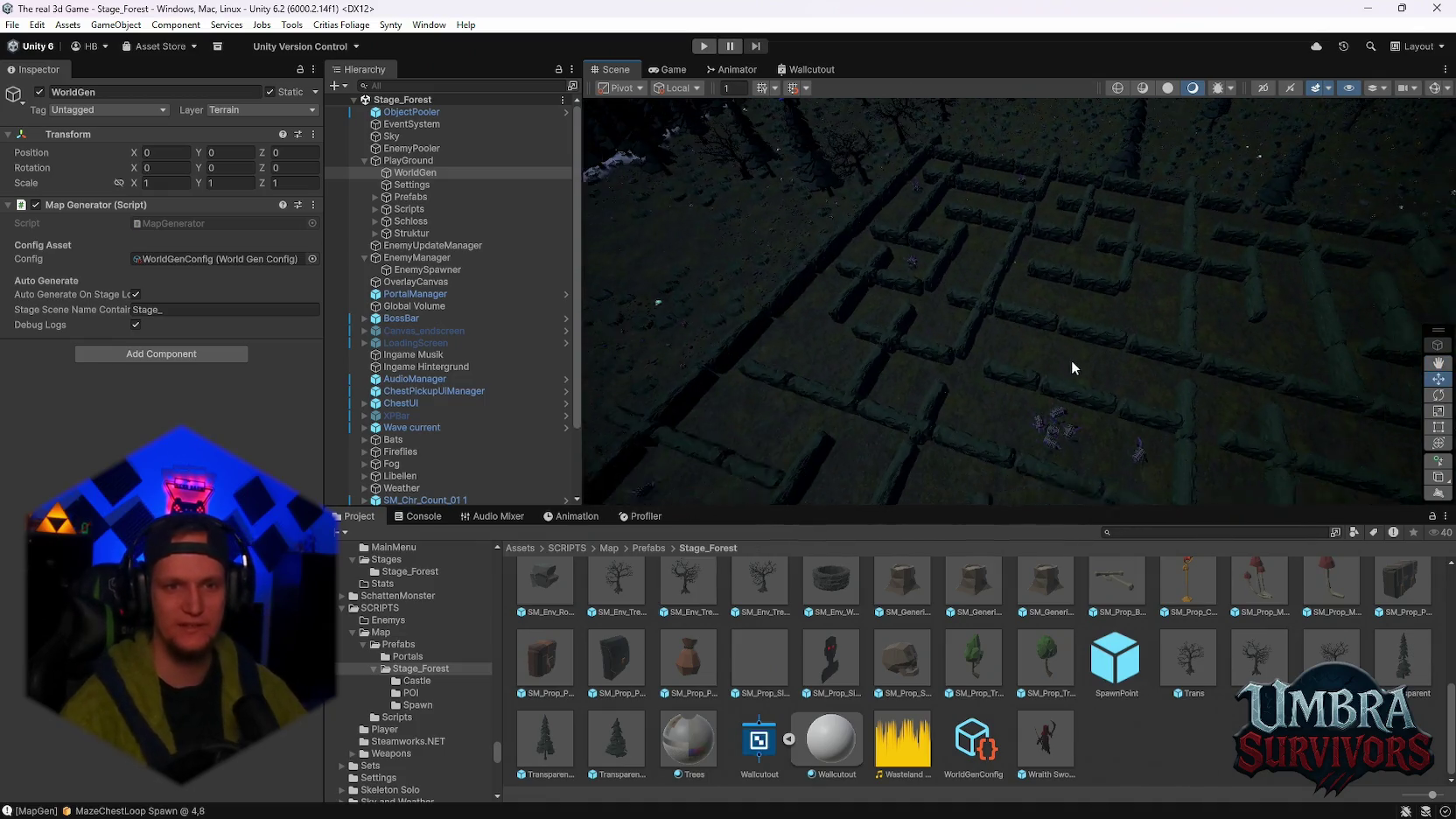
{"action": "mouse_move", "coordinate": [1089, 286]}
{"action": "left_mouse_down"}
{"action": "mouse_move", "coordinate": [1119, 319]}
{"action": "mouse_move", "coordinate": [1155, 287]}
{"action": "left_mouse_up"}
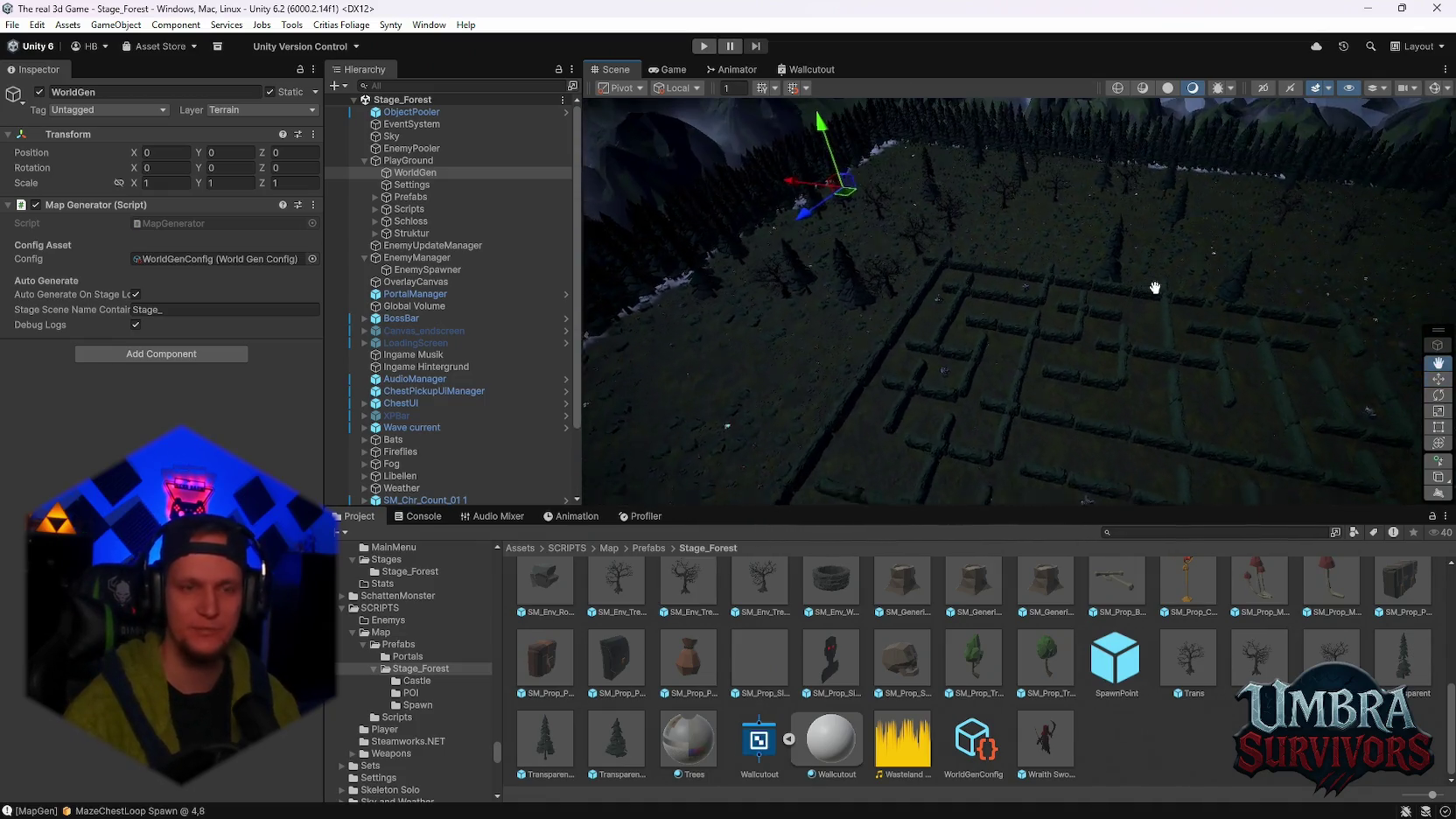
{"action": "scroll", "coordinate": [1096, 255], "scroll_direction": "up", "scroll_amount": 8}
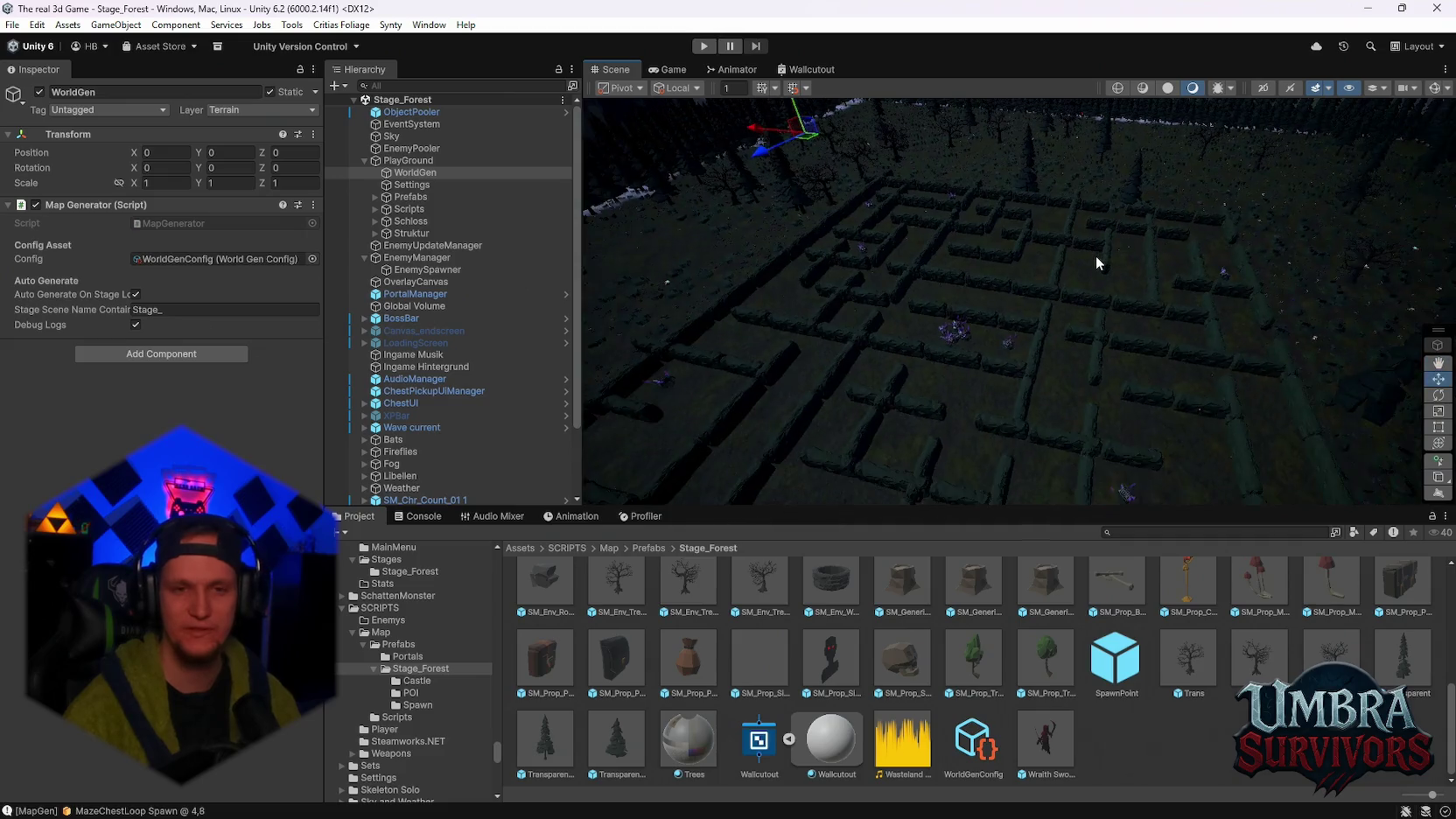
{"action": "scroll", "coordinate": [1095, 324], "scroll_direction": "up", "scroll_amount": 5}
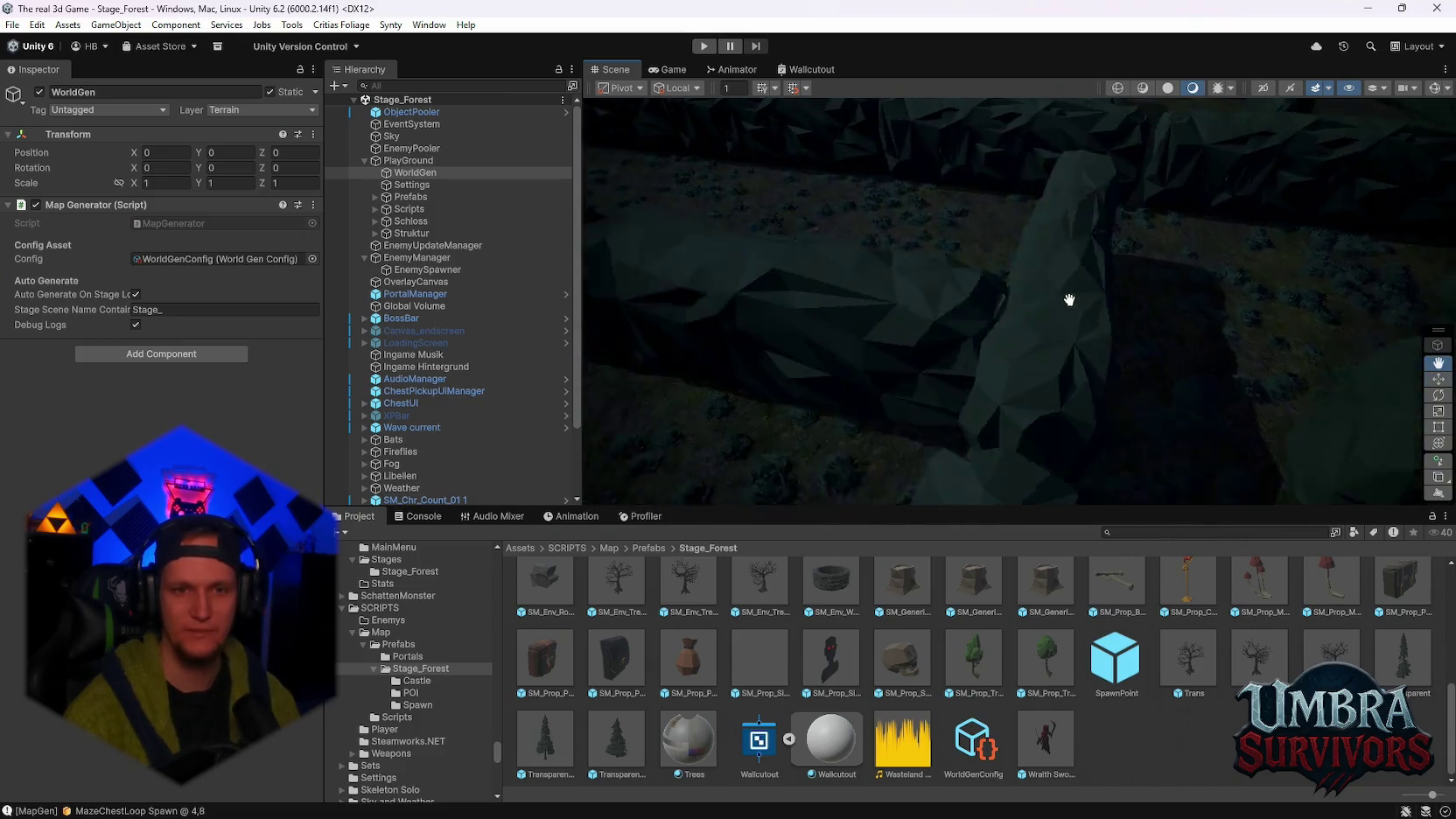
{"action": "mouse_move", "coordinate": [1092, 308]}
{"action": "left_mouse_down"}
{"action": "mouse_move", "coordinate": [878, 260]}
{"action": "mouse_move", "coordinate": [887, 280]}
{"action": "left_mouse_up"}
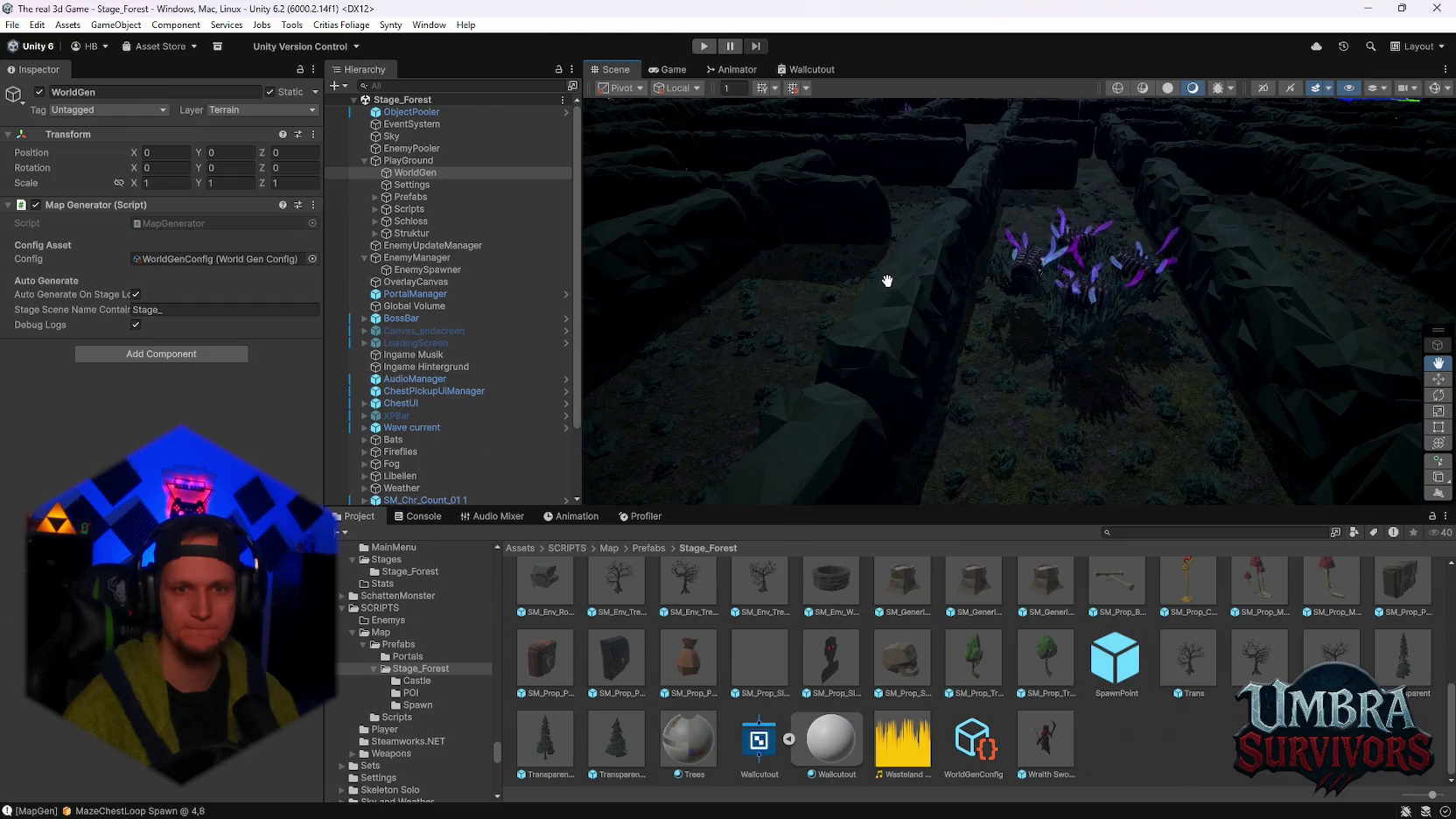
{"action": "scroll", "coordinate": [887, 280], "scroll_direction": "down", "scroll_amount": 6}
{"action": "left_click_drag", "start_coordinate": [865, 394], "coordinate": [1019, 311]}
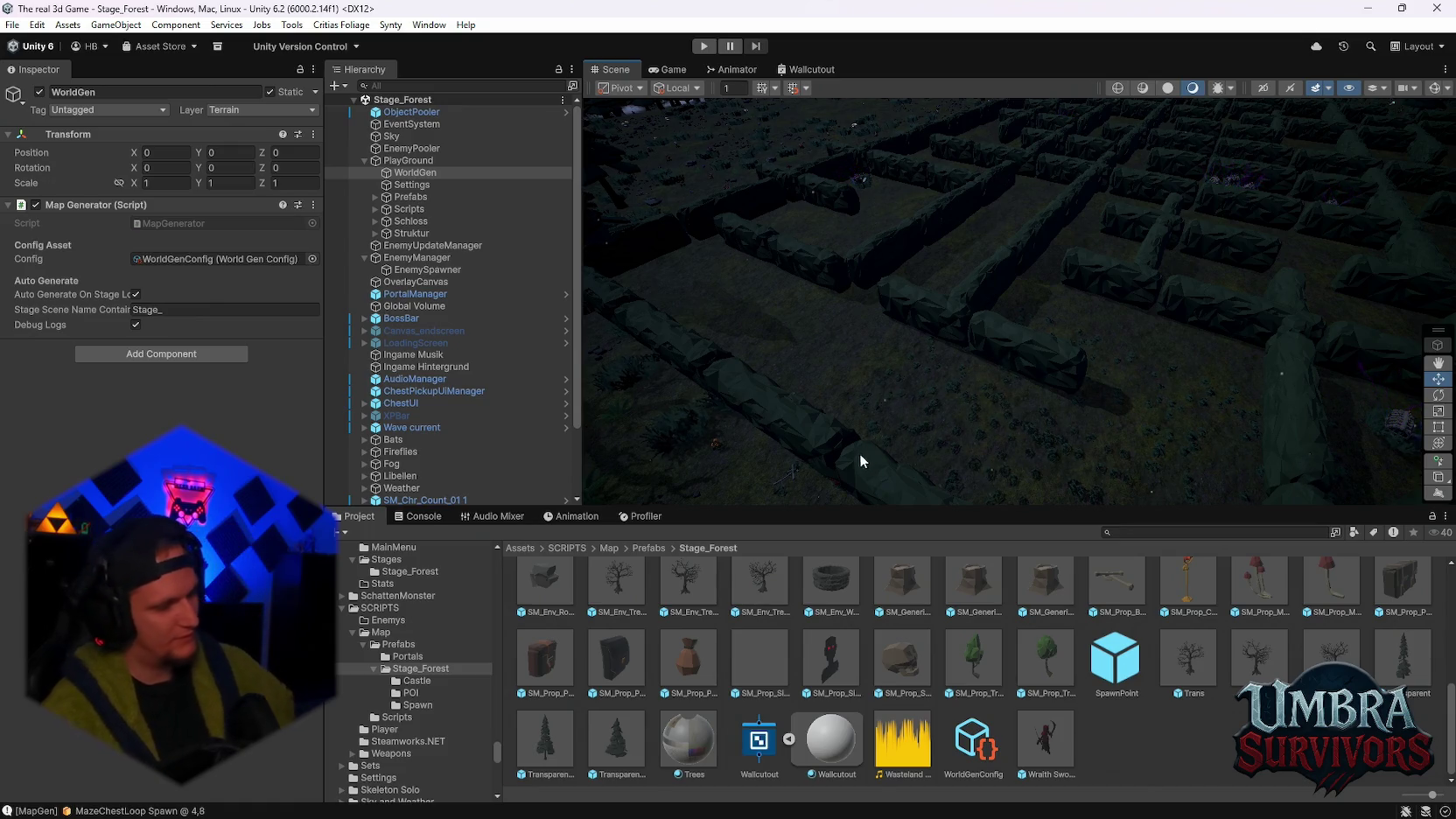
{"action": "mouse_move", "coordinate": [827, 477]}
{"action": "left_mouse_down"}
{"action": "mouse_move", "coordinate": [1098, 292]}
{"action": "mouse_move", "coordinate": [969, 360]}
{"action": "mouse_move", "coordinate": [1034, 347]}
{"action": "mouse_move", "coordinate": [1037, 300]}
{"action": "mouse_move", "coordinate": [998, 244]}
{"action": "mouse_move", "coordinate": [1027, 218]}
{"action": "mouse_move", "coordinate": [975, 218]}
{"action": "mouse_move", "coordinate": [997, 245]}
{"action": "mouse_move", "coordinate": [1058, 216]}
{"action": "mouse_move", "coordinate": [1134, 206]}
{"action": "mouse_move", "coordinate": [1163, 260]}
{"action": "mouse_move", "coordinate": [1047, 341]}
{"action": "mouse_move", "coordinate": [1059, 281]}
{"action": "mouse_move", "coordinate": [1051, 375]}
{"action": "left_mouse_up"}
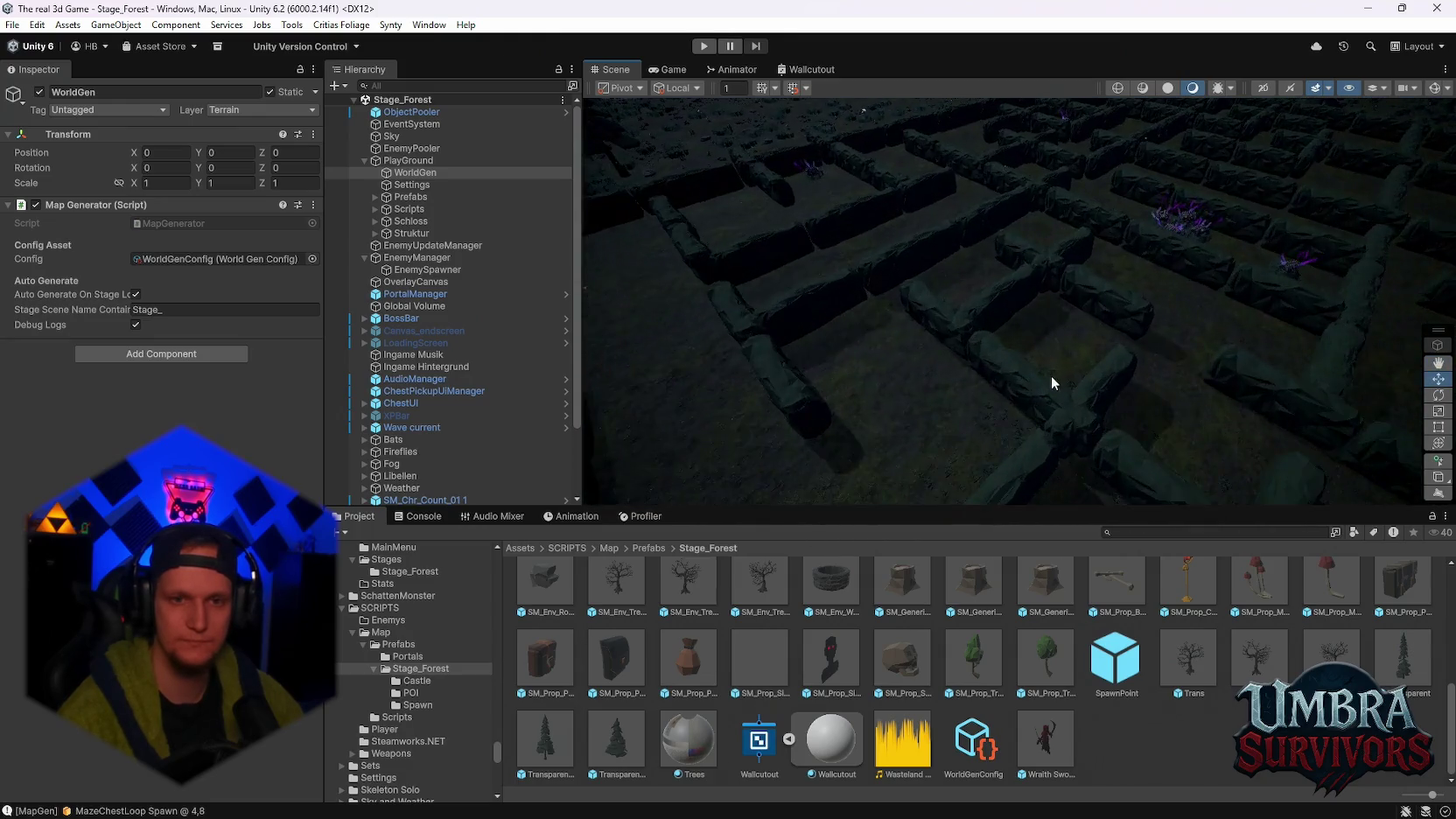
{"action": "scroll", "coordinate": [1051, 375], "scroll_direction": "down", "scroll_amount": 5}
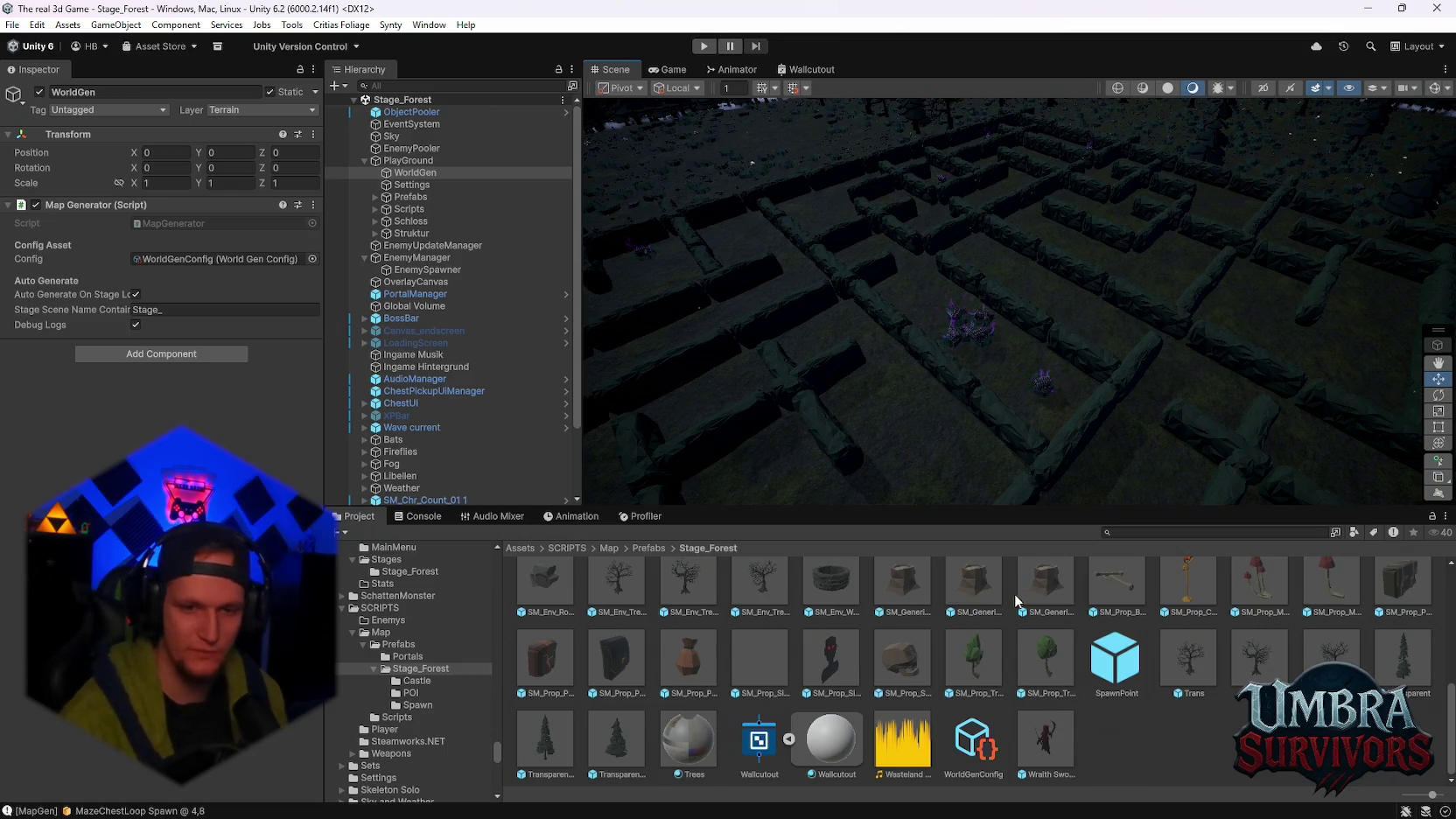
{"action": "scroll", "coordinate": [770, 700], "scroll_direction": "up", "scroll_amount": 6}
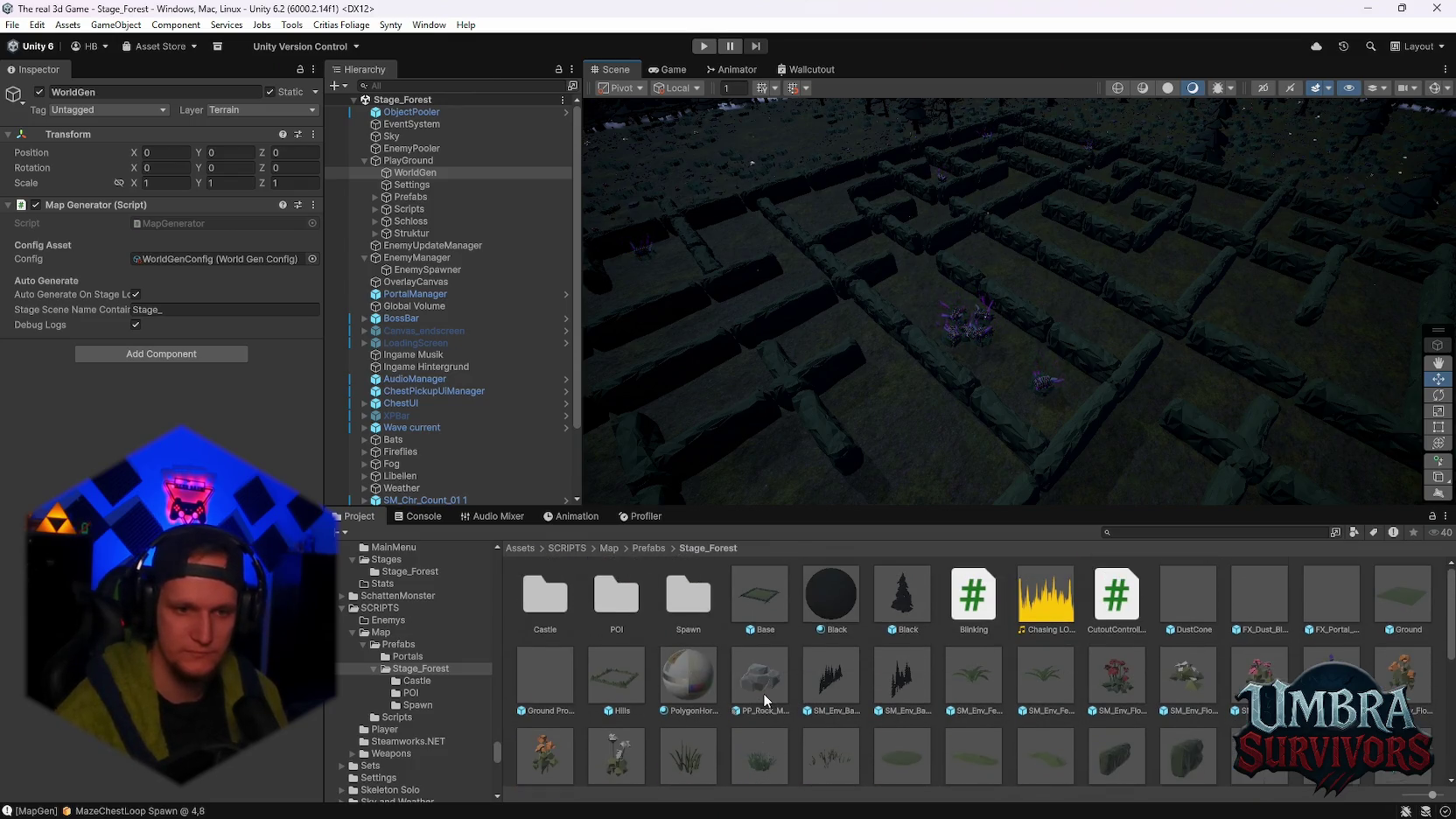
{"action": "scroll", "coordinate": [764, 693], "scroll_direction": "down", "scroll_amount": 10}
{"action": "scroll", "coordinate": [1056, 276], "scroll_direction": "down", "scroll_amount": 3}
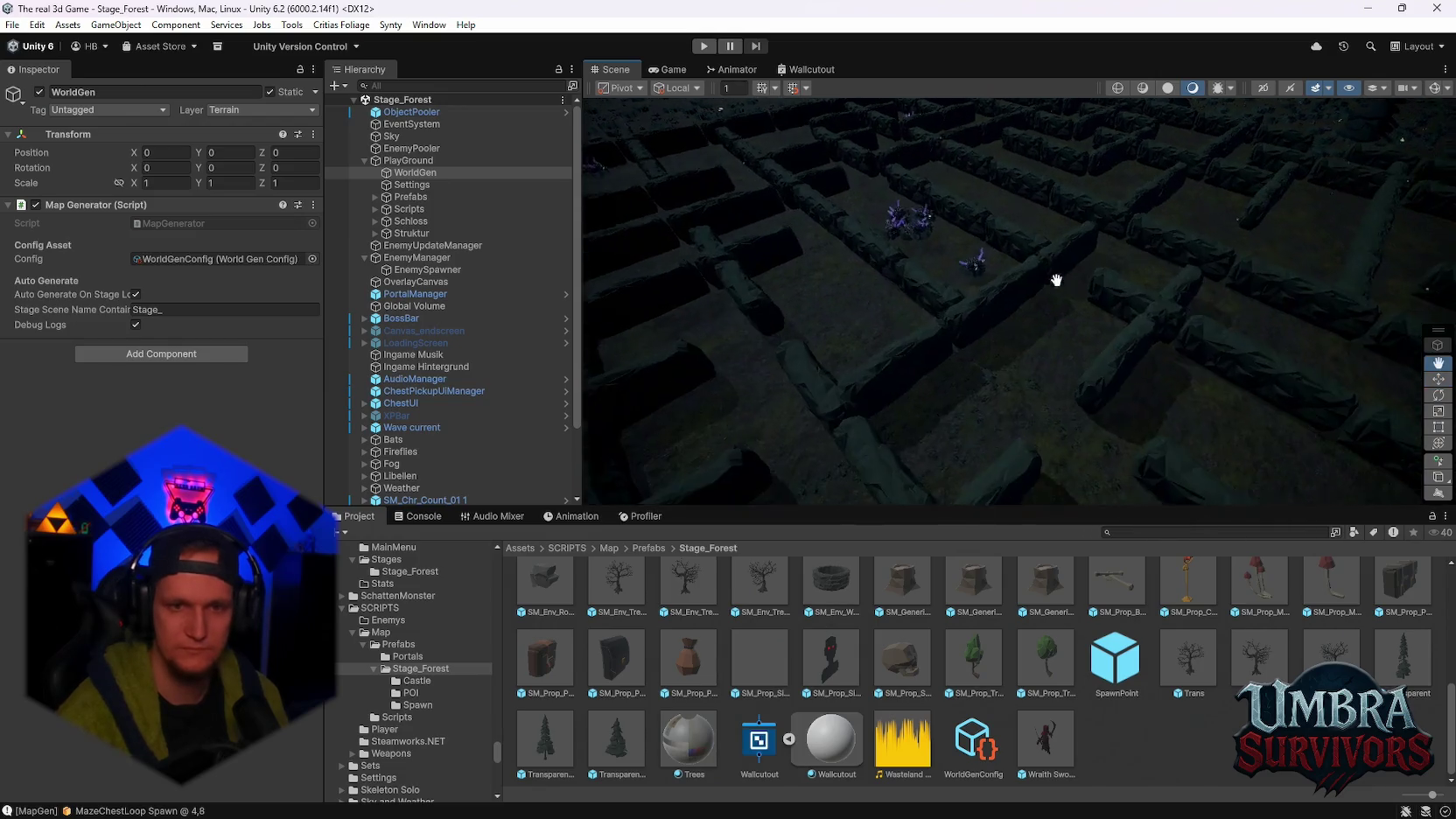
Show the SM_Prop_Pouch_Bag_01 prefab from the Stage_Forest folder in the Inspector
{"action": "left_click", "coordinate": [689, 658]}
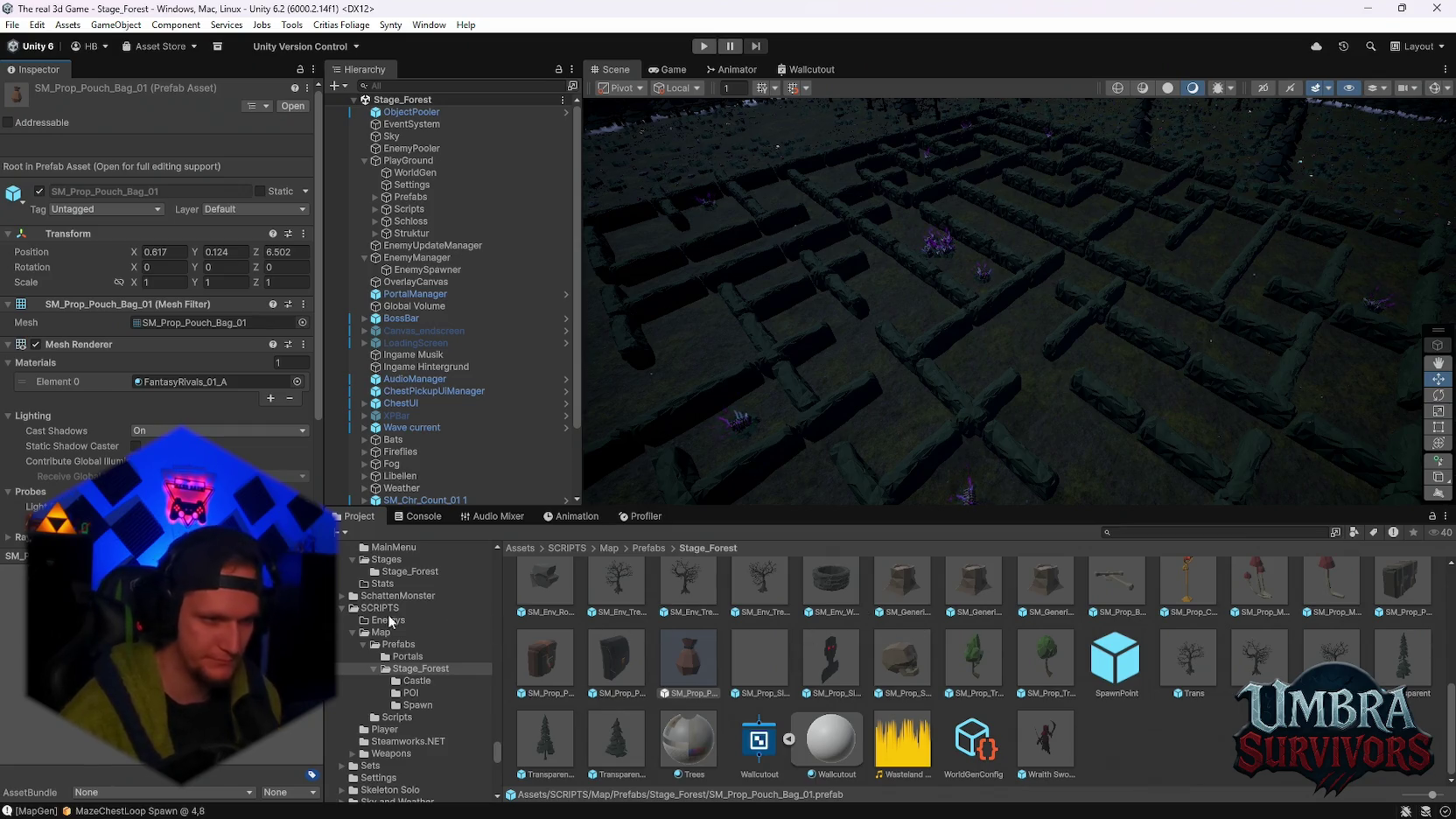
{"action": "scroll", "coordinate": [1110, 670], "scroll_direction": "up", "scroll_amount": 1}
{"action": "scroll", "coordinate": [1108, 674], "scroll_direction": "up", "scroll_amount": 5}
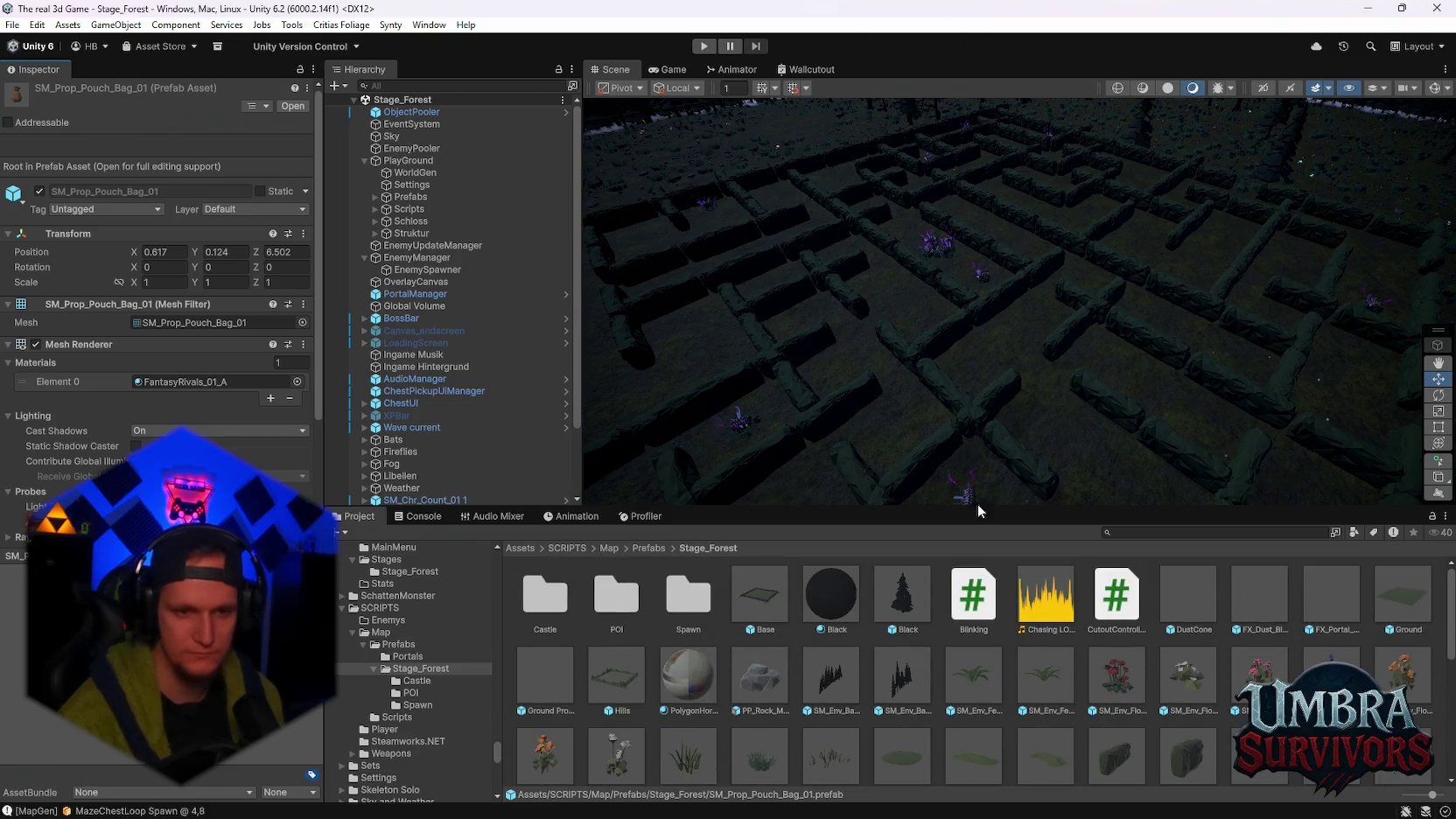
{"action": "scroll", "coordinate": [1024, 429], "scroll_direction": "up", "scroll_amount": 6}
{"action": "scroll", "coordinate": [1001, 371], "scroll_direction": "down", "scroll_amount": 5}
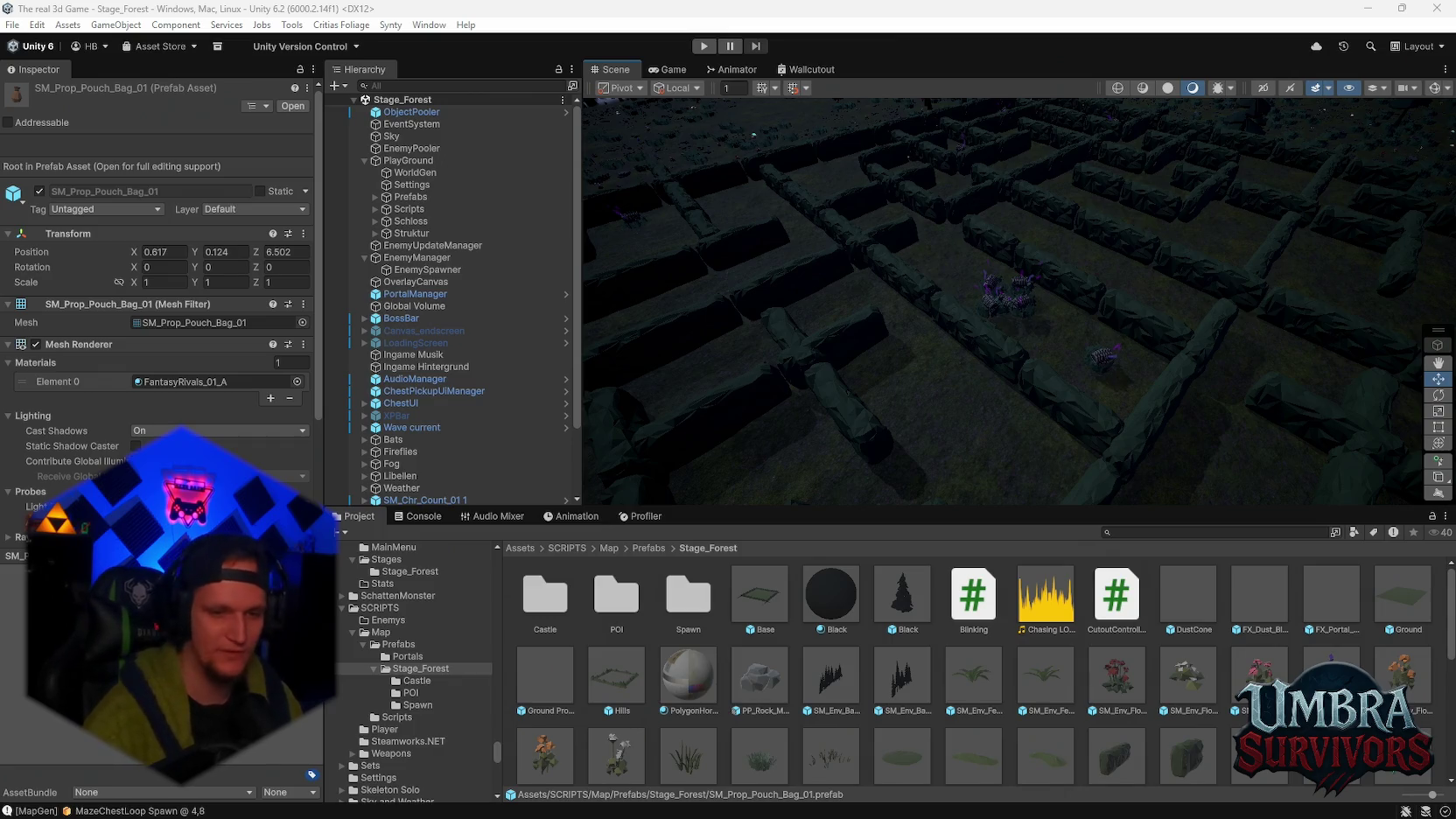
Bring the Discord direct messages with the Im Wald (1).mp3 clip to the front
{"action": "mouse_move", "coordinate": [910, 814]}
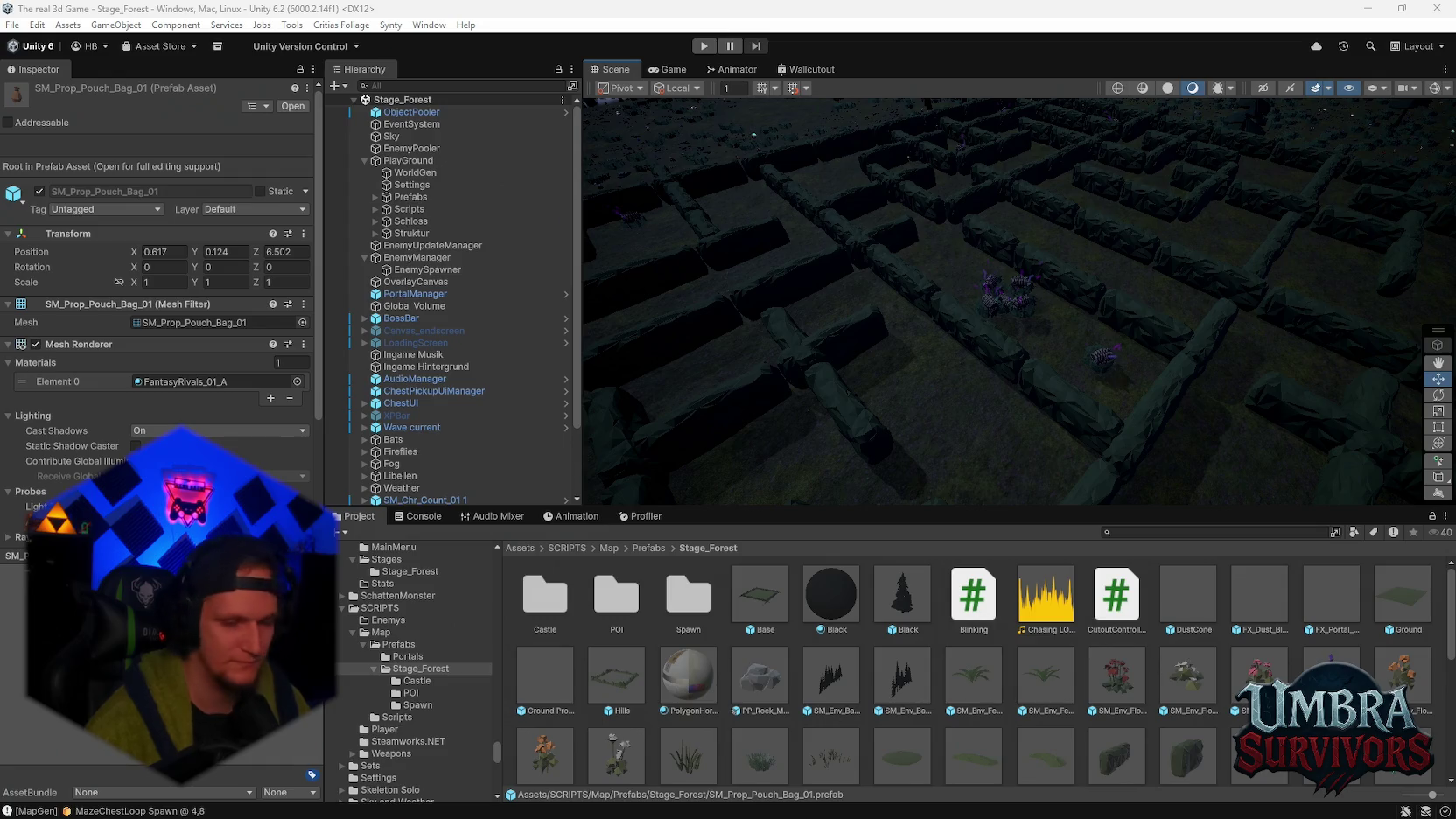
{"action": "left_click", "coordinate": [848, 503]}
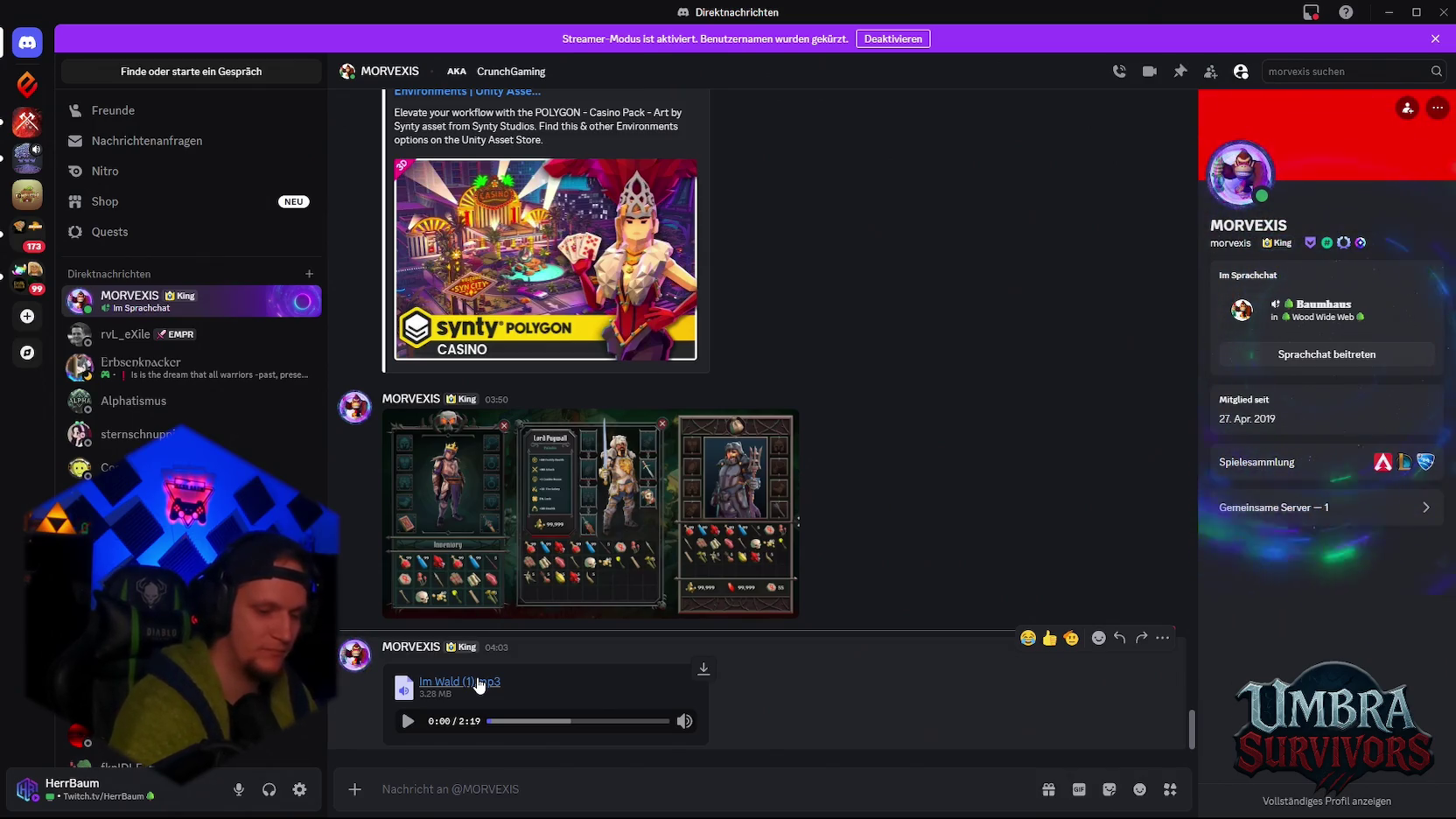
Play the Im Wald (1).mp3 attachment in the Discord DM
{"action": "left_click", "coordinate": [412, 727]}
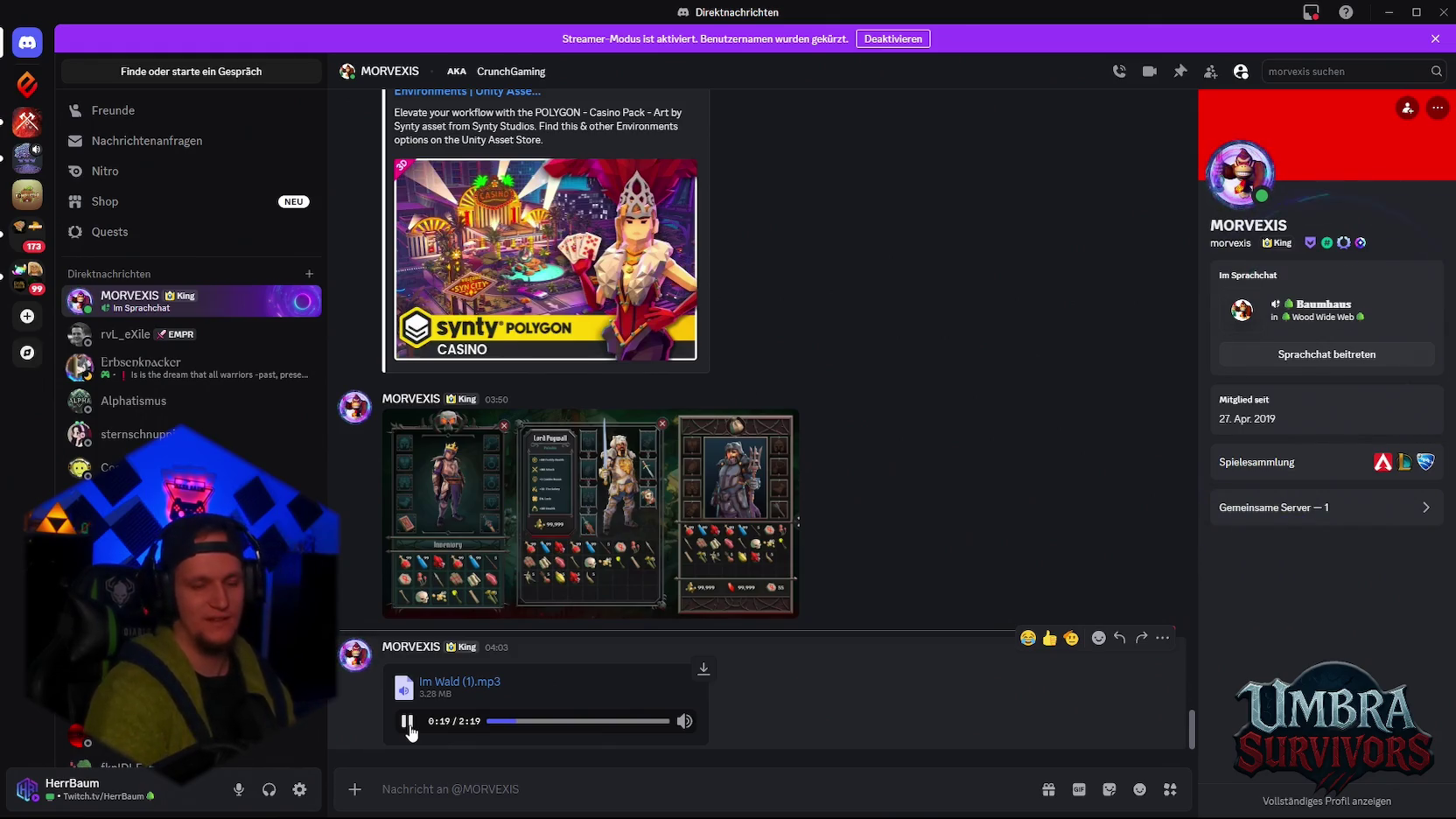
{"action": "scroll", "coordinate": [617, 530], "scroll_direction": "up", "scroll_amount": 10}
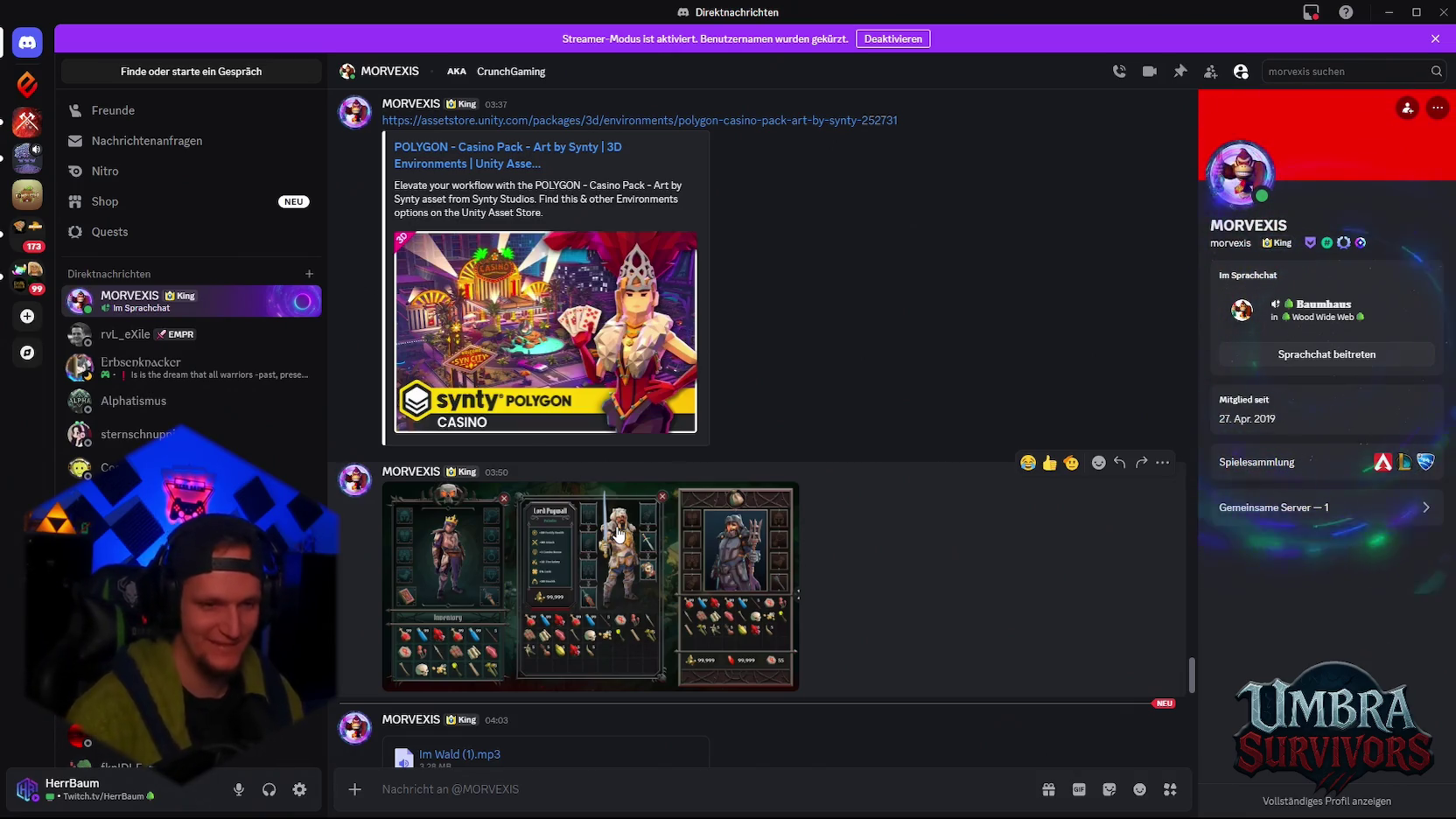
Read the lyrics, pause Im Wald (1).mp3 at 1:09, and minimize Discord
{"action": "scroll", "coordinate": [618, 532], "scroll_direction": "down", "scroll_amount": 10}
{"action": "scroll", "coordinate": [618, 524], "scroll_direction": "up", "scroll_amount": 1}
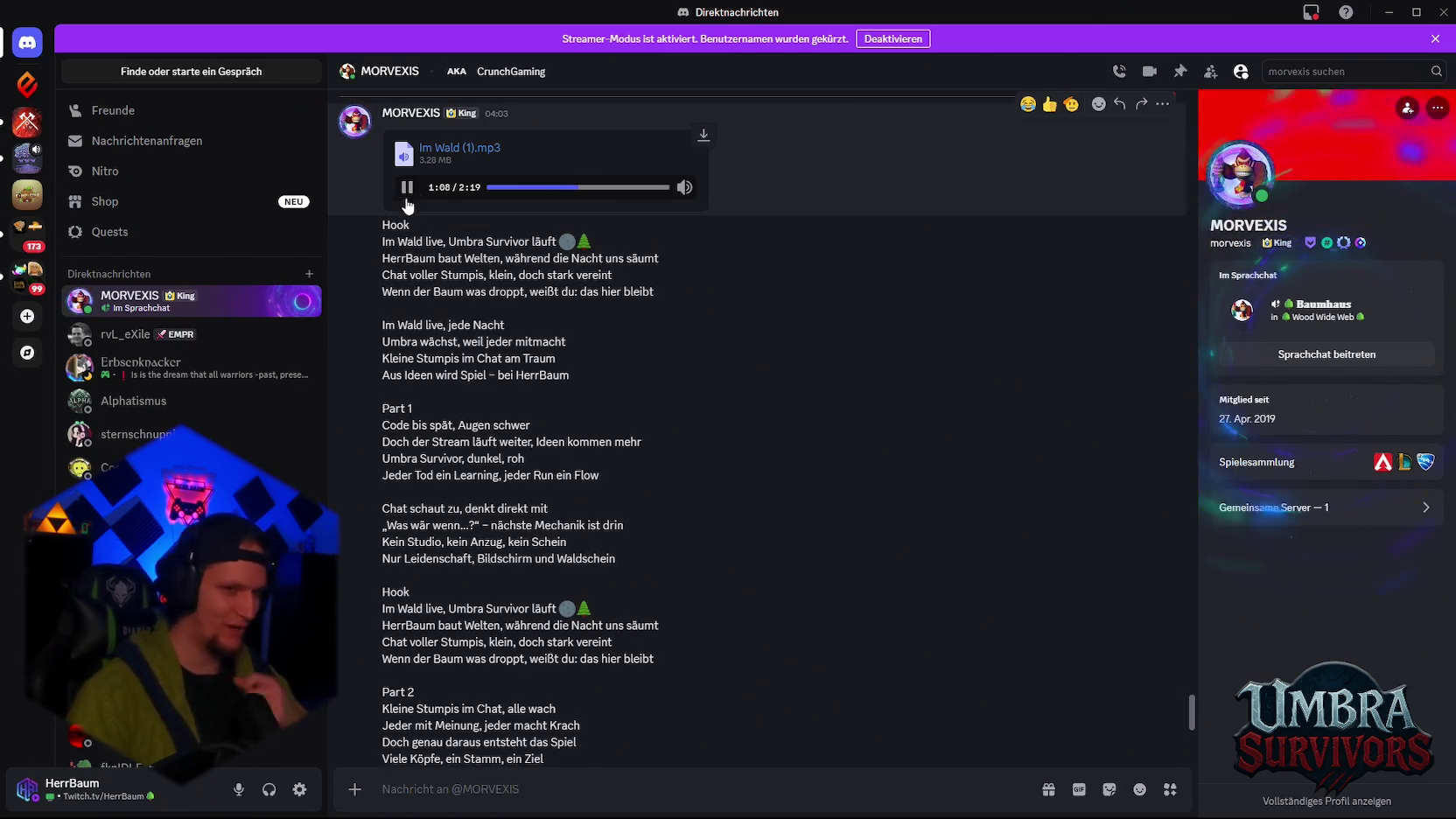
{"action": "left_click", "coordinate": [408, 187]}
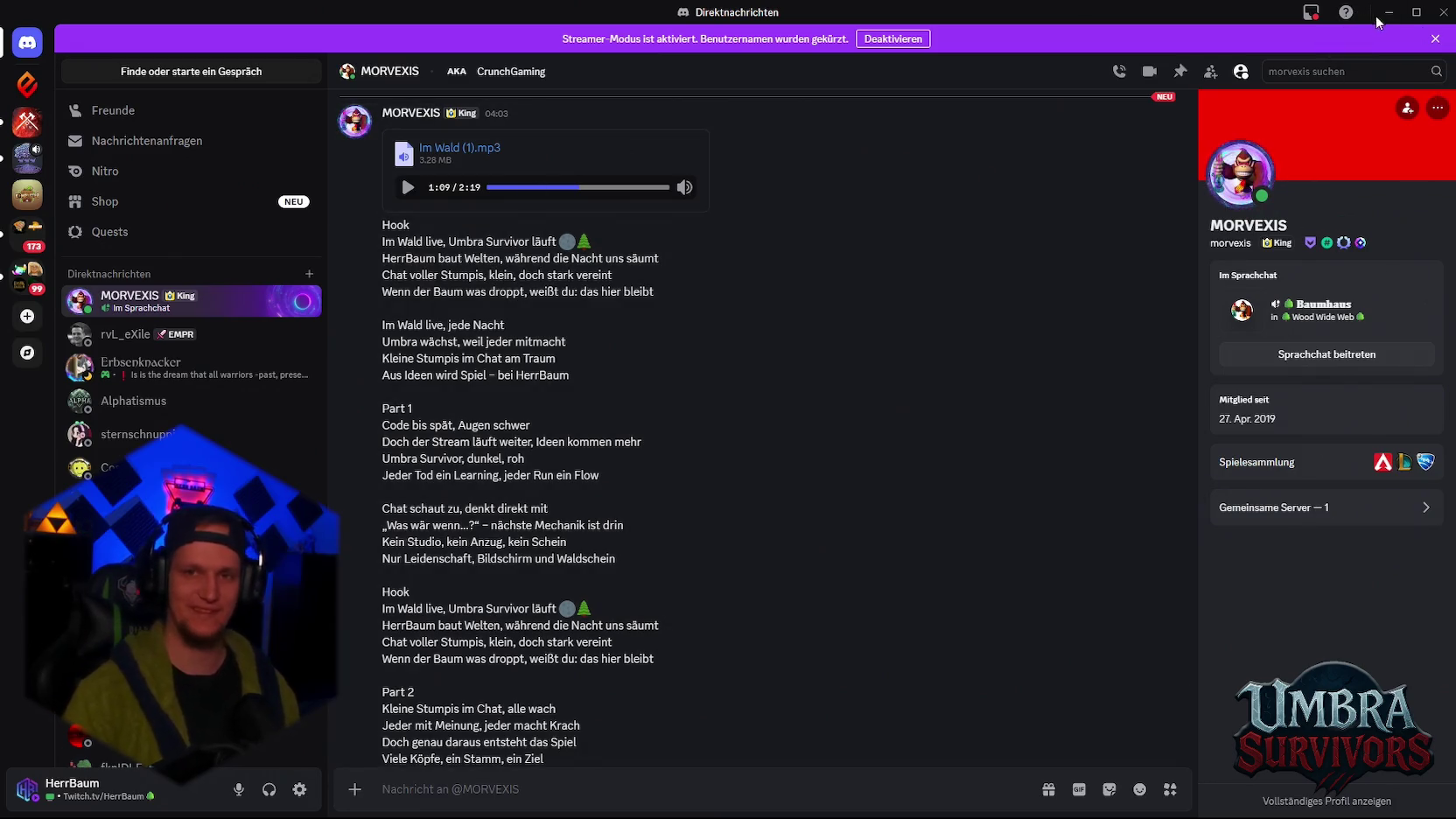
{"action": "left_click", "coordinate": [1380, 16]}
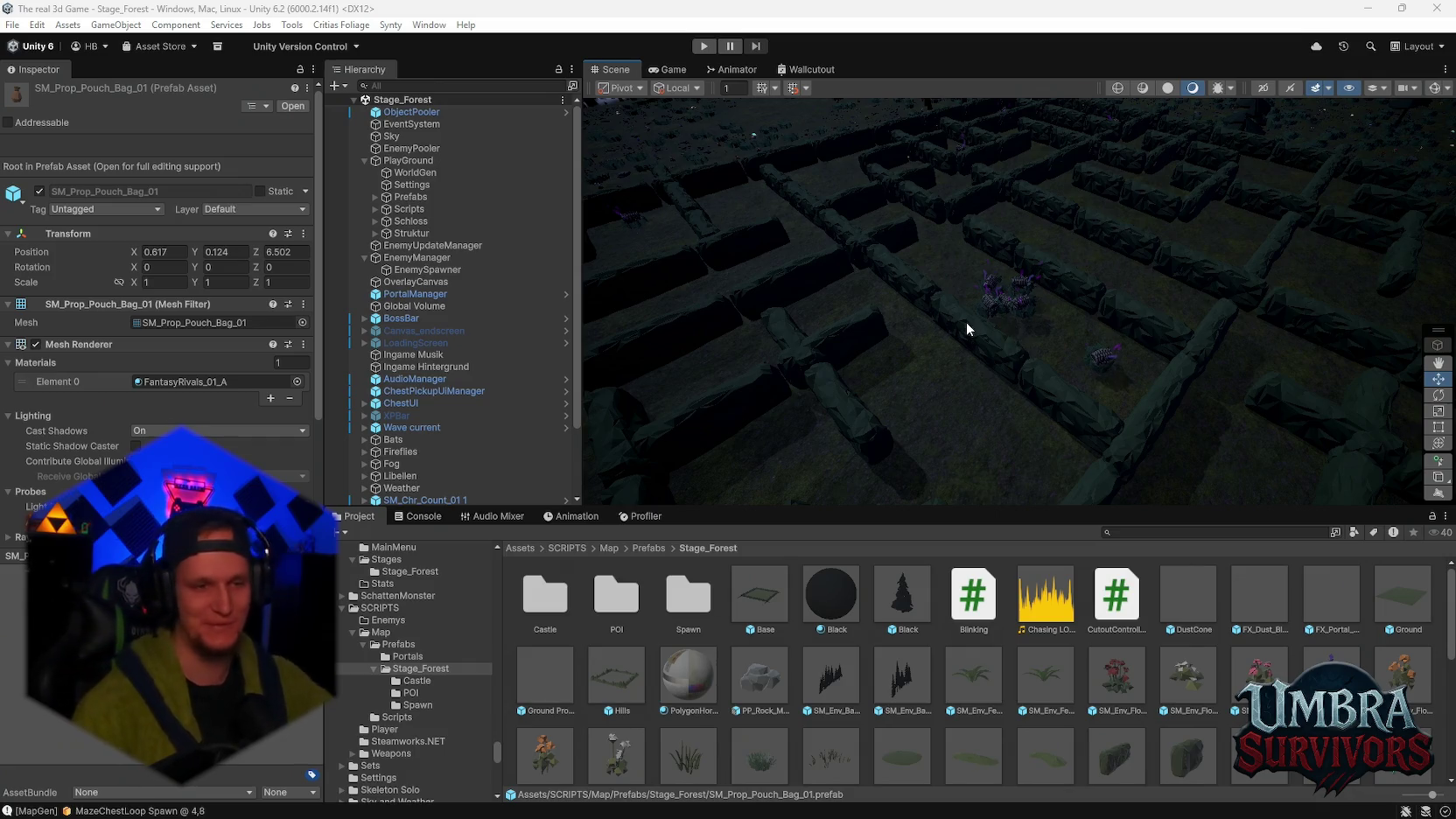
Start Play mode with Ctrl+P and choose the first level-up upgrade card
{"action": "scroll", "coordinate": [966, 321], "scroll_direction": "up", "scroll_amount": 5}
{"action": "key", "text": "ctrl+p"}
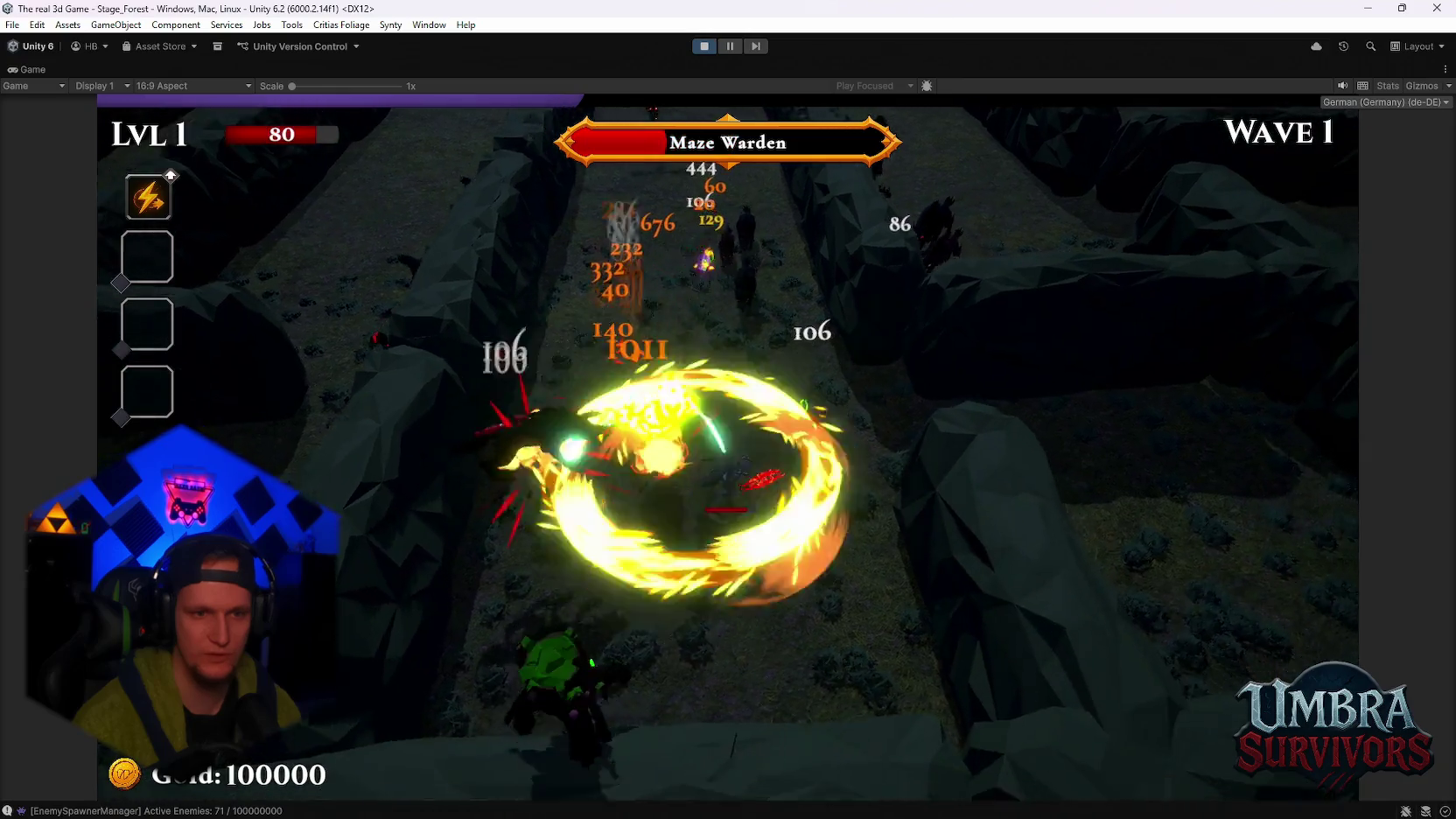
{"action": "key", "text": "w"}
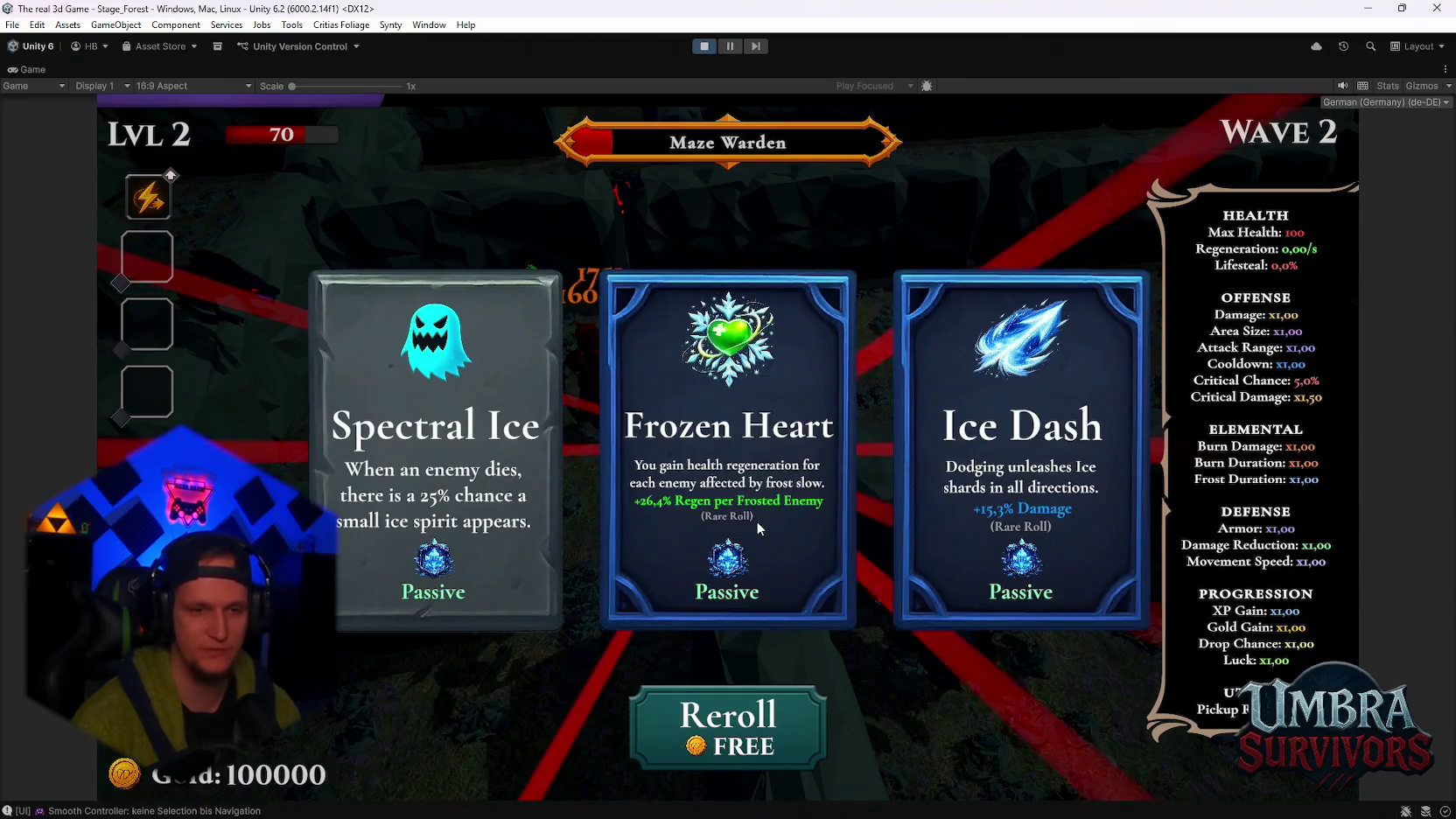
{"action": "left_click", "coordinate": [756, 521]}
Move the player through the maze corridors until Wave 3 and level 3
{"action": "key", "text": "w"}
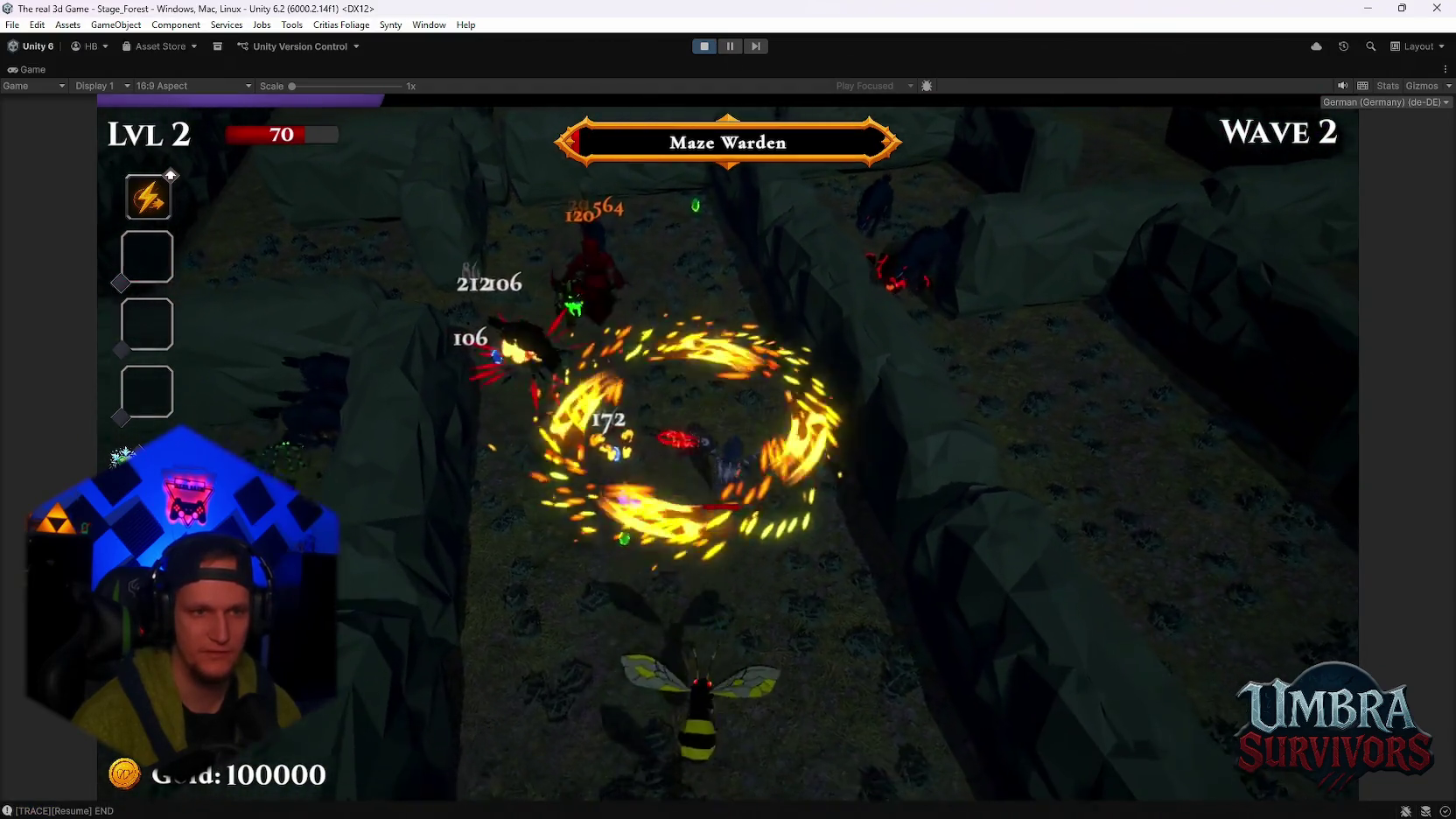
{"action": "key", "text": "w"}
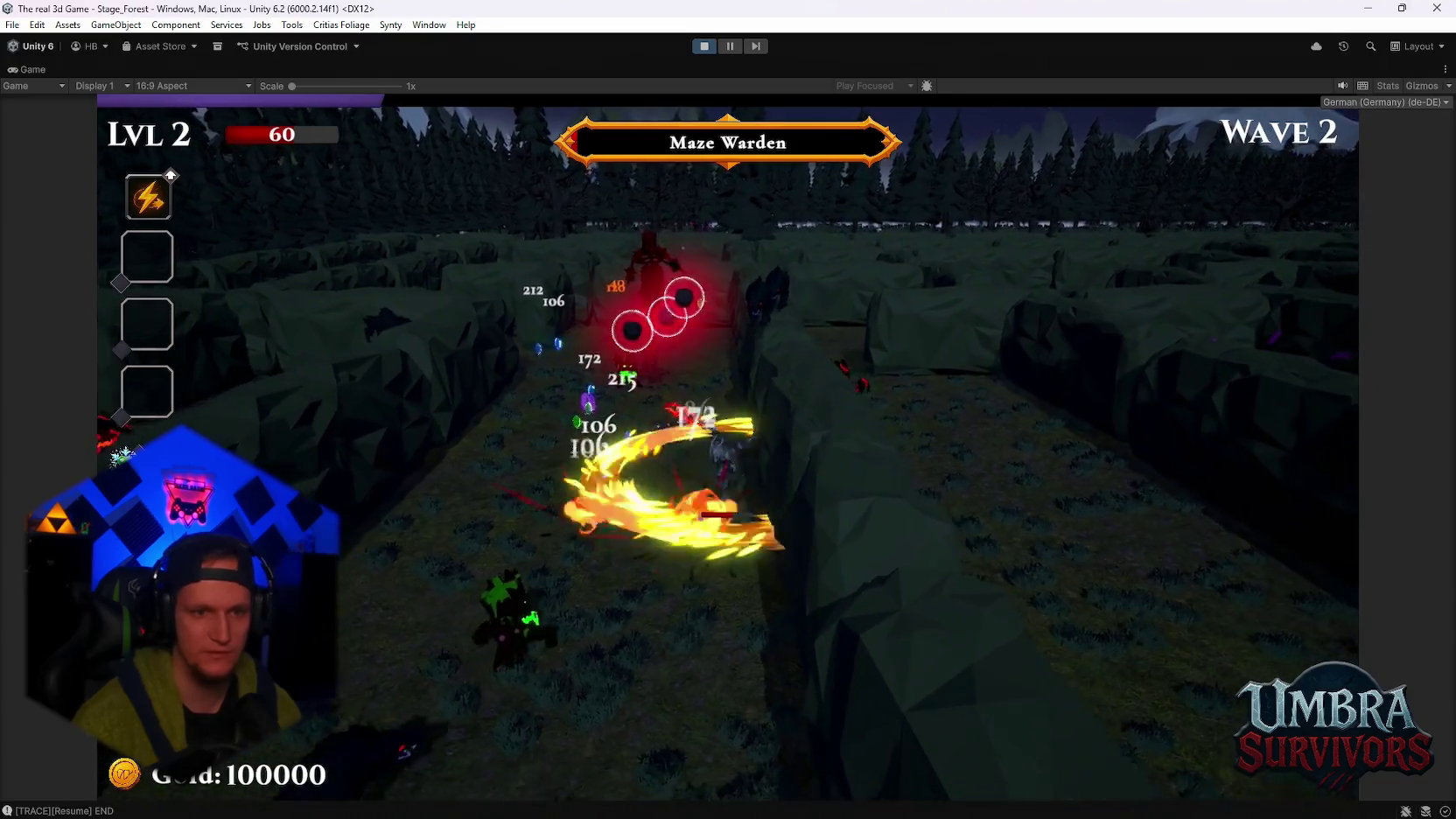
{"action": "key", "text": "w"}
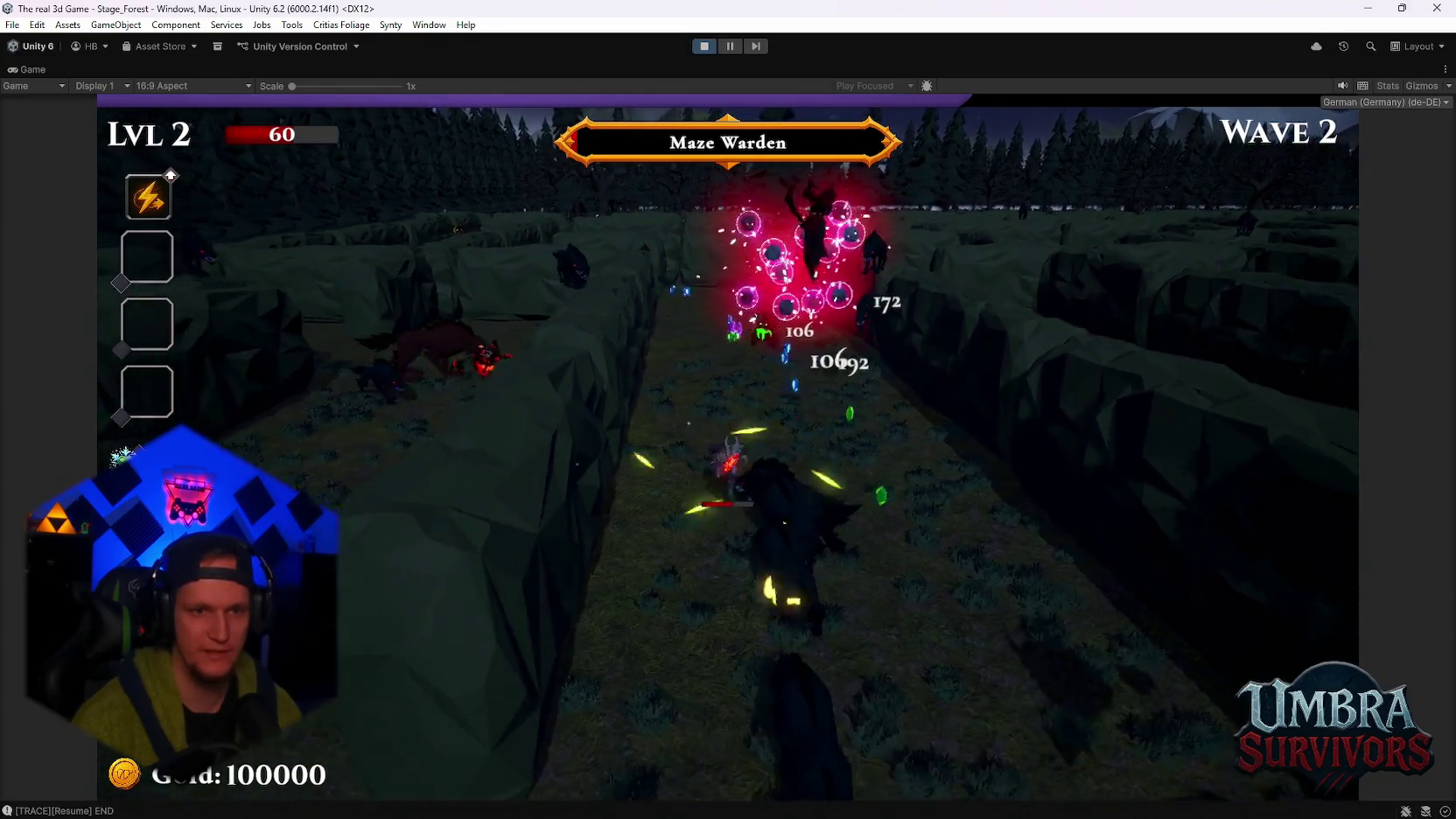
{"action": "key", "text": "w"}
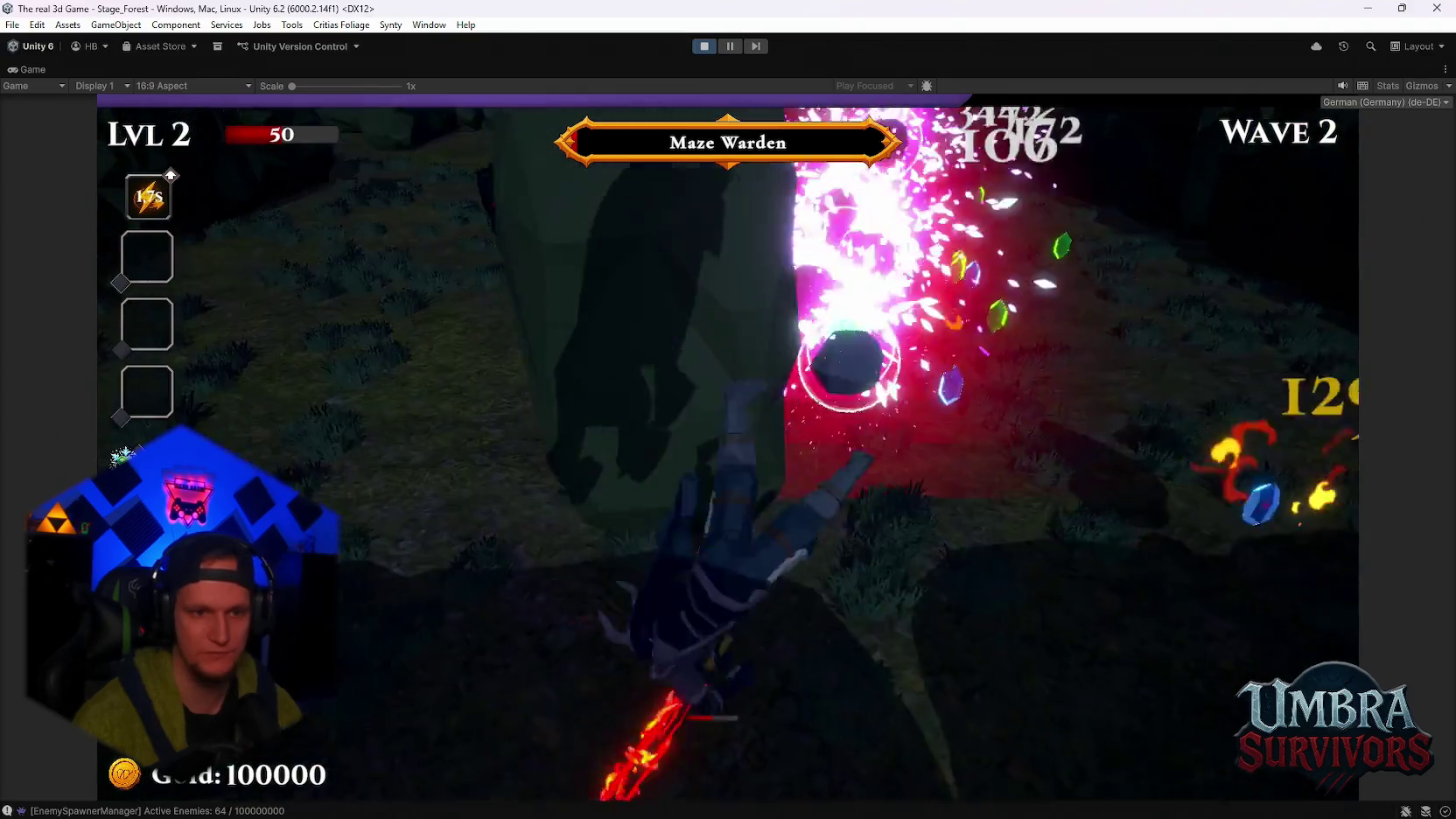
{"action": "key", "text": "w"}
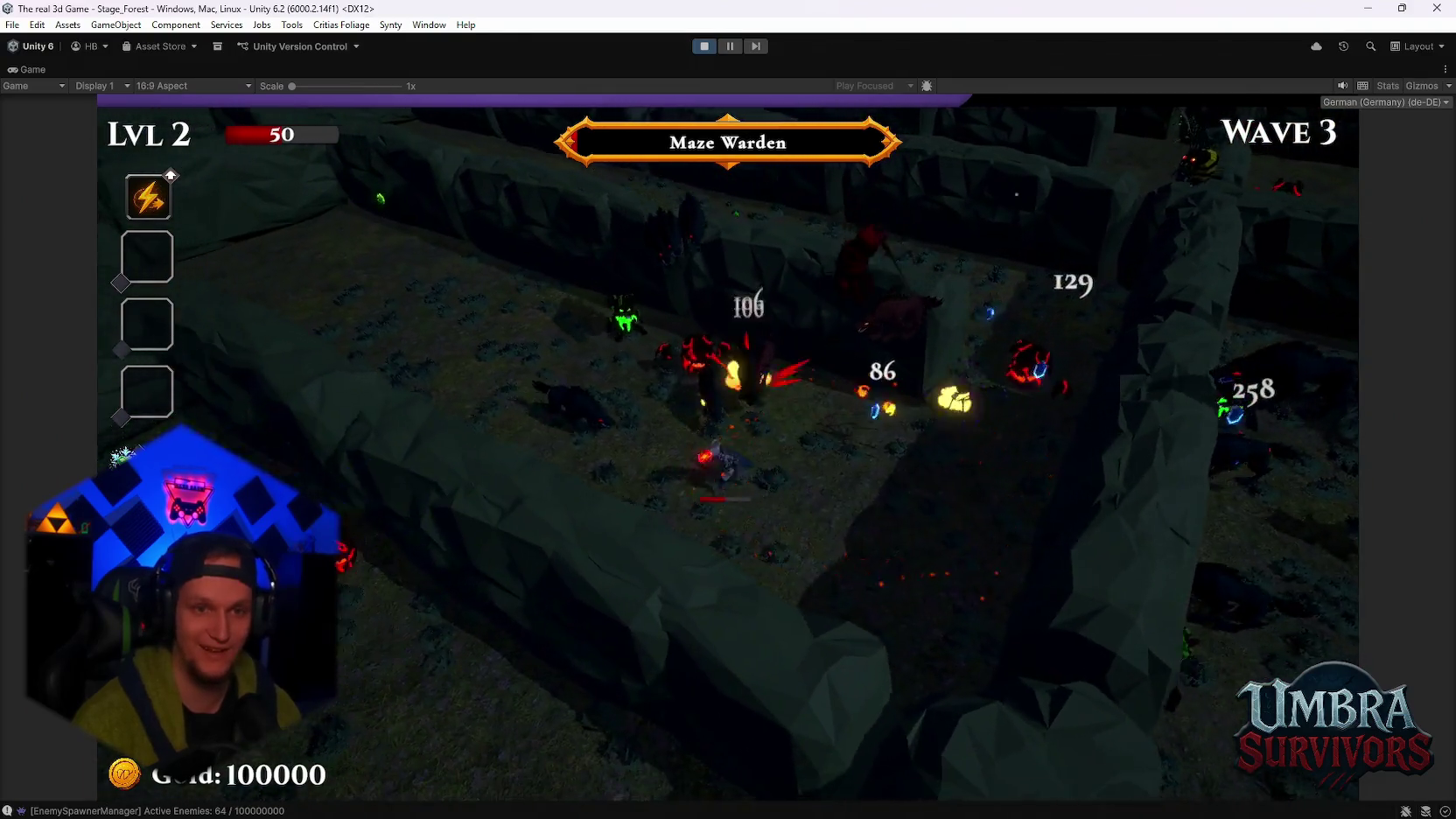
{"action": "key", "text": "w"}
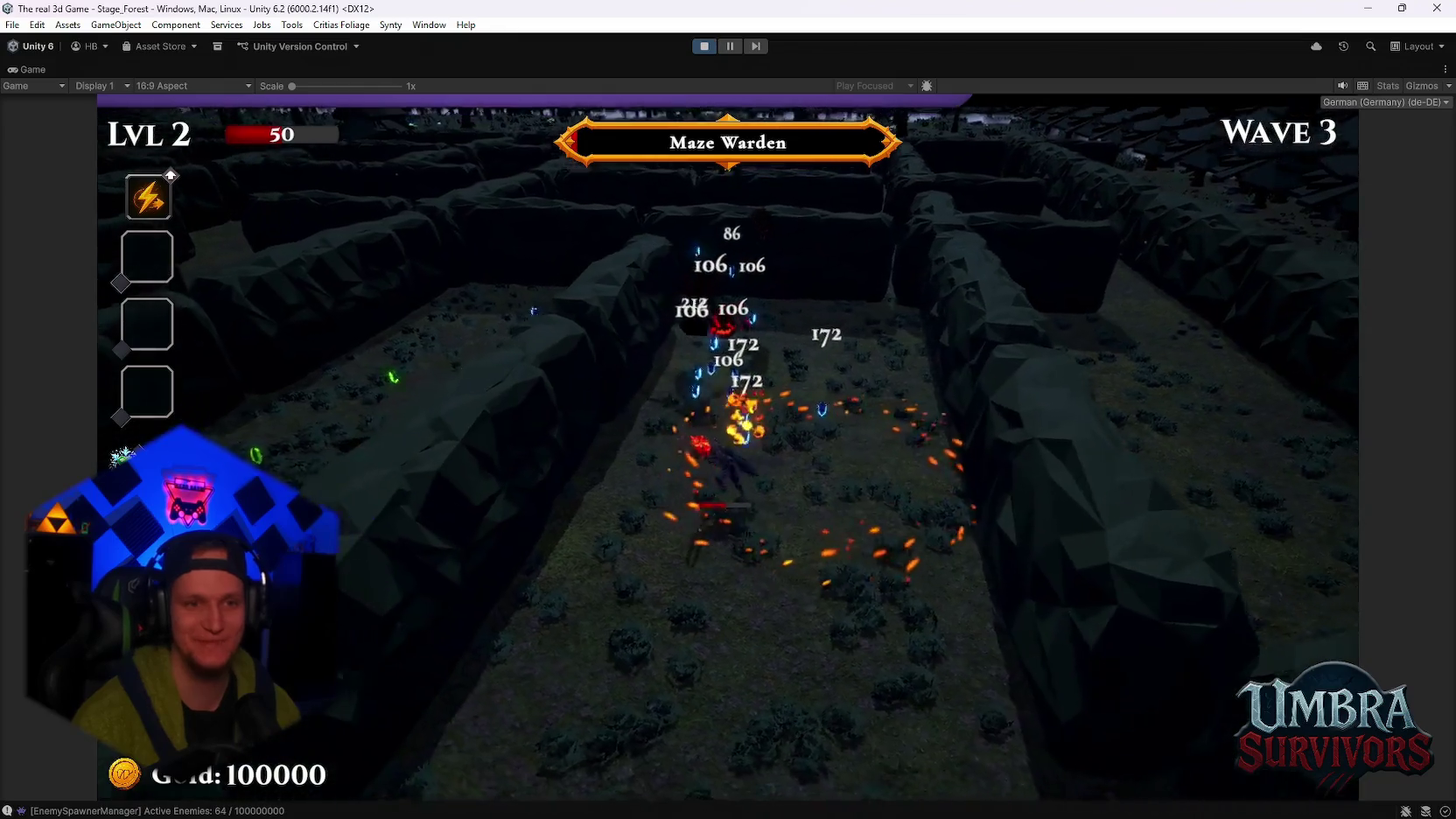
{"action": "key", "text": "w"}
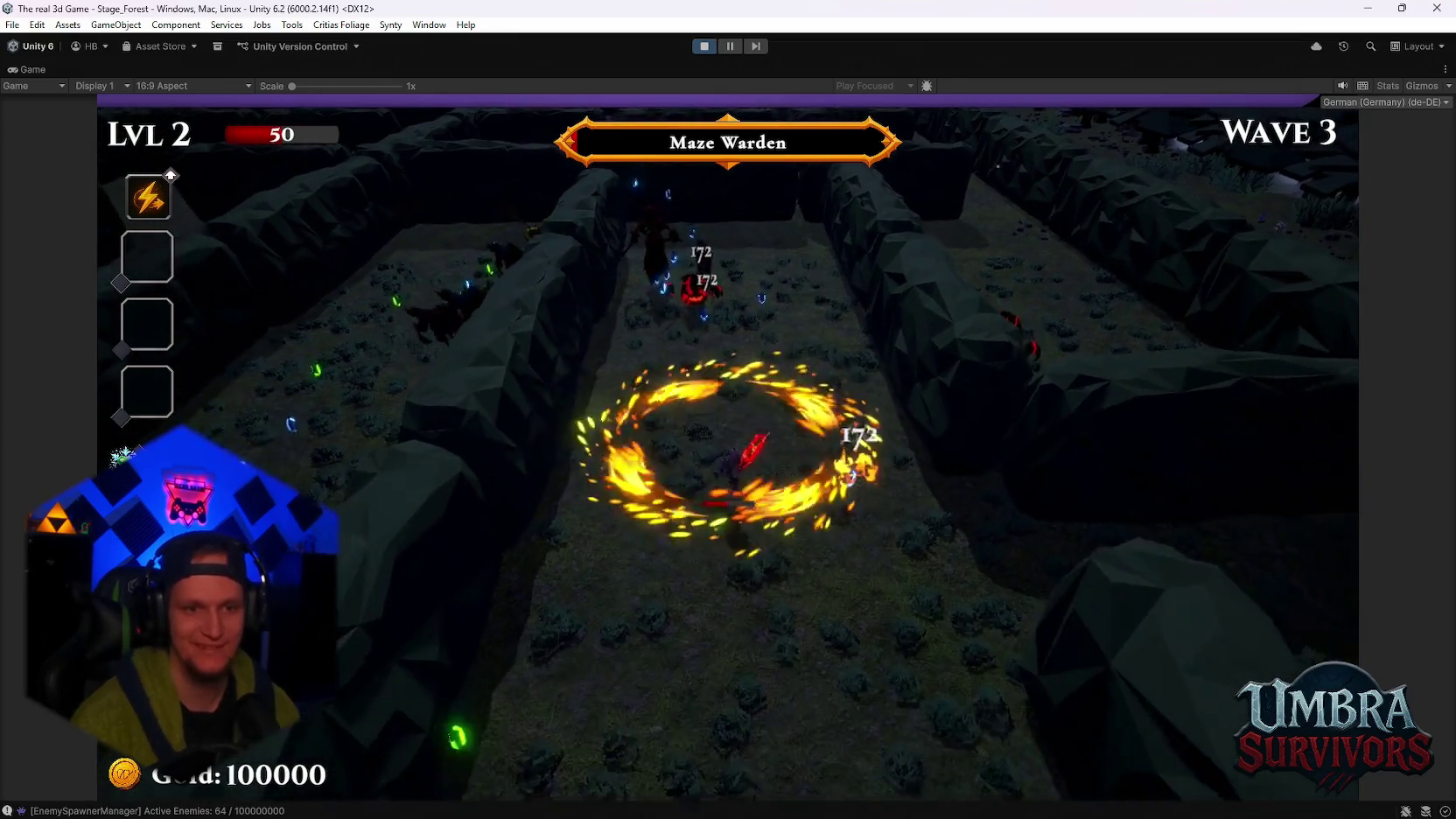
{"action": "key", "text": "w"}
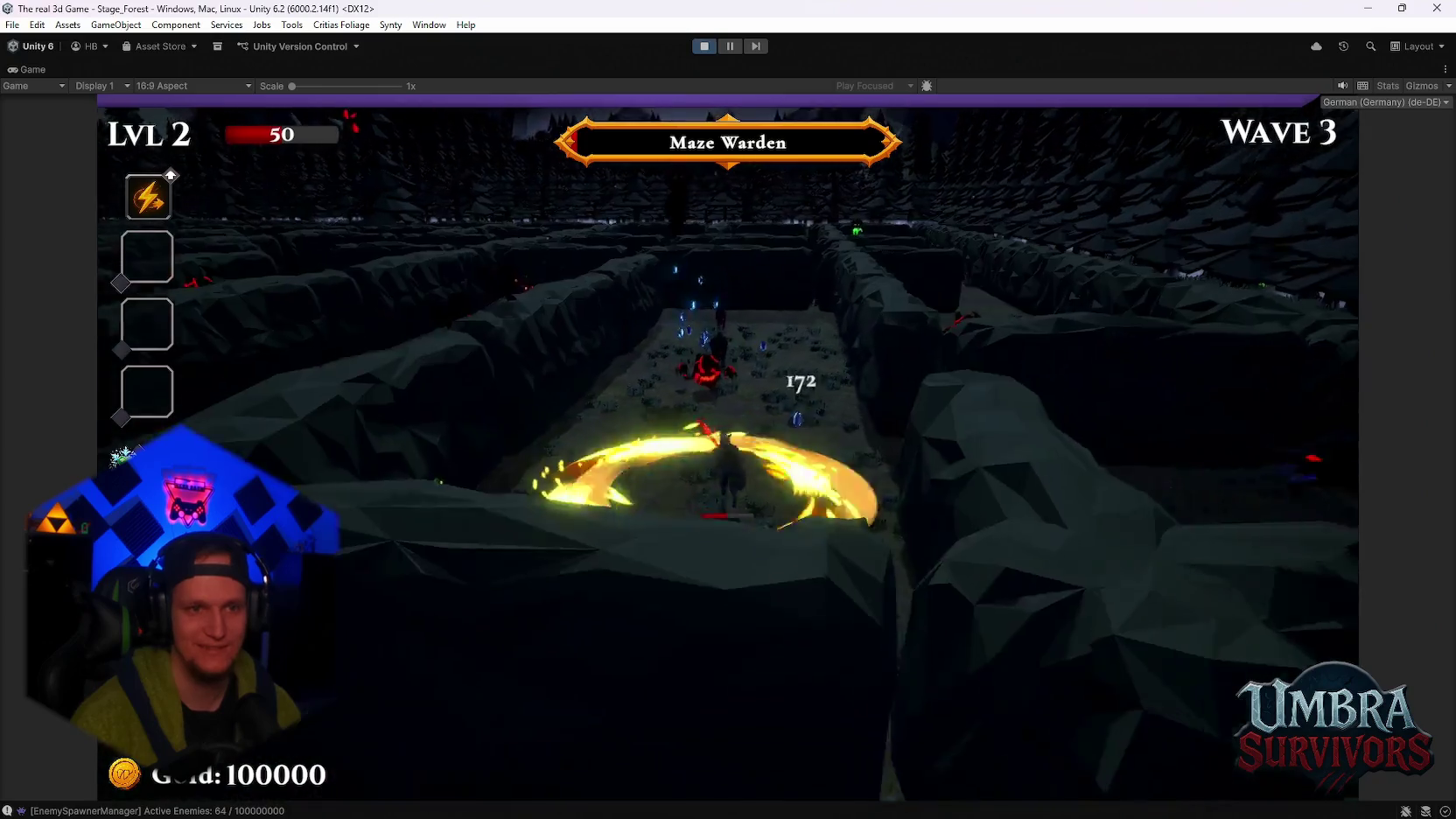
{"action": "key", "text": "w"}
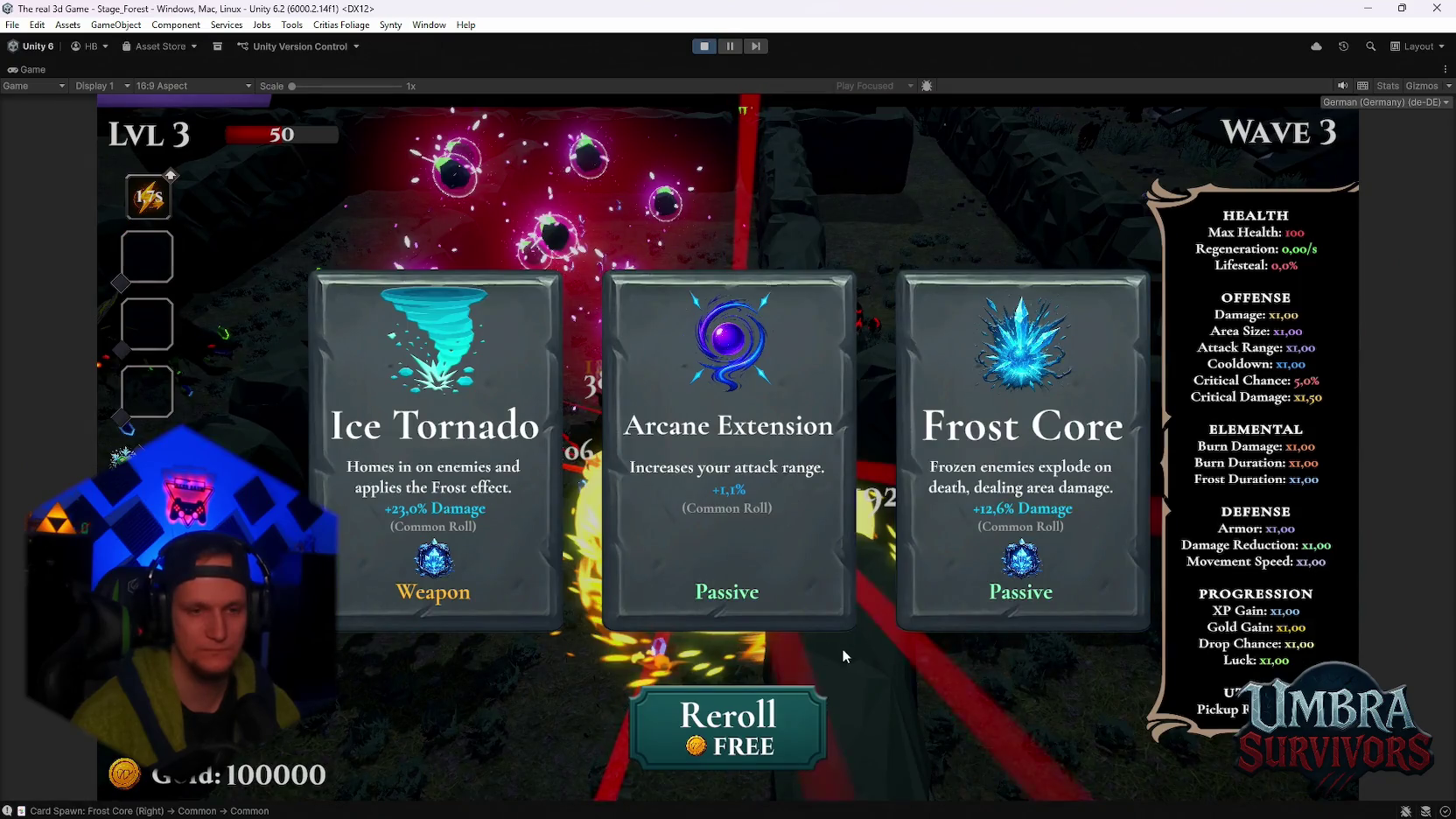
Pick level-up cards including Soul Magnet and collect the Arcane Extension reward
{"action": "left_click", "coordinate": [768, 558]}
{"action": "key", "text": "w"}
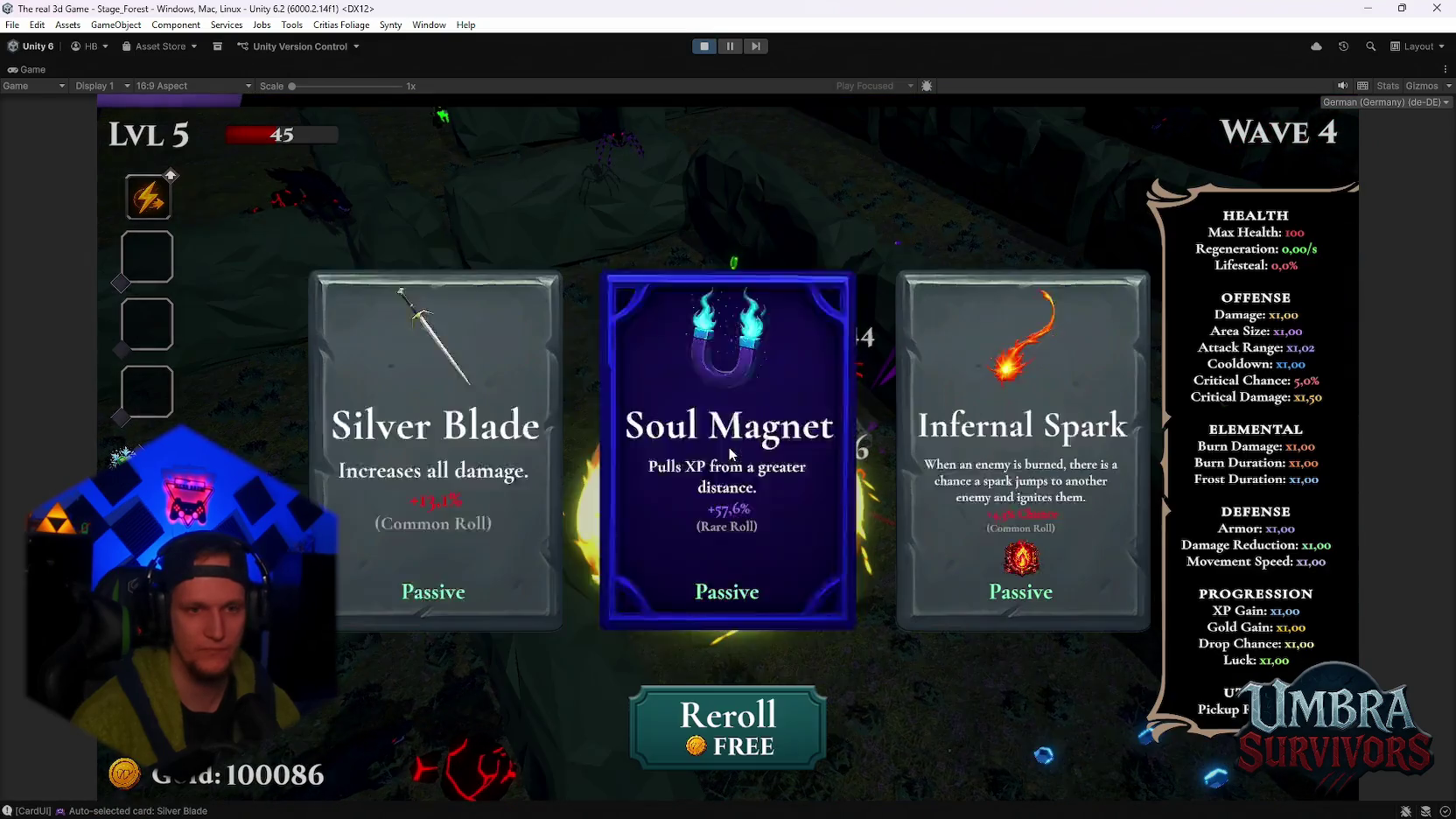
{"action": "left_click", "coordinate": [730, 453]}
{"action": "left_click", "coordinate": [744, 455]}
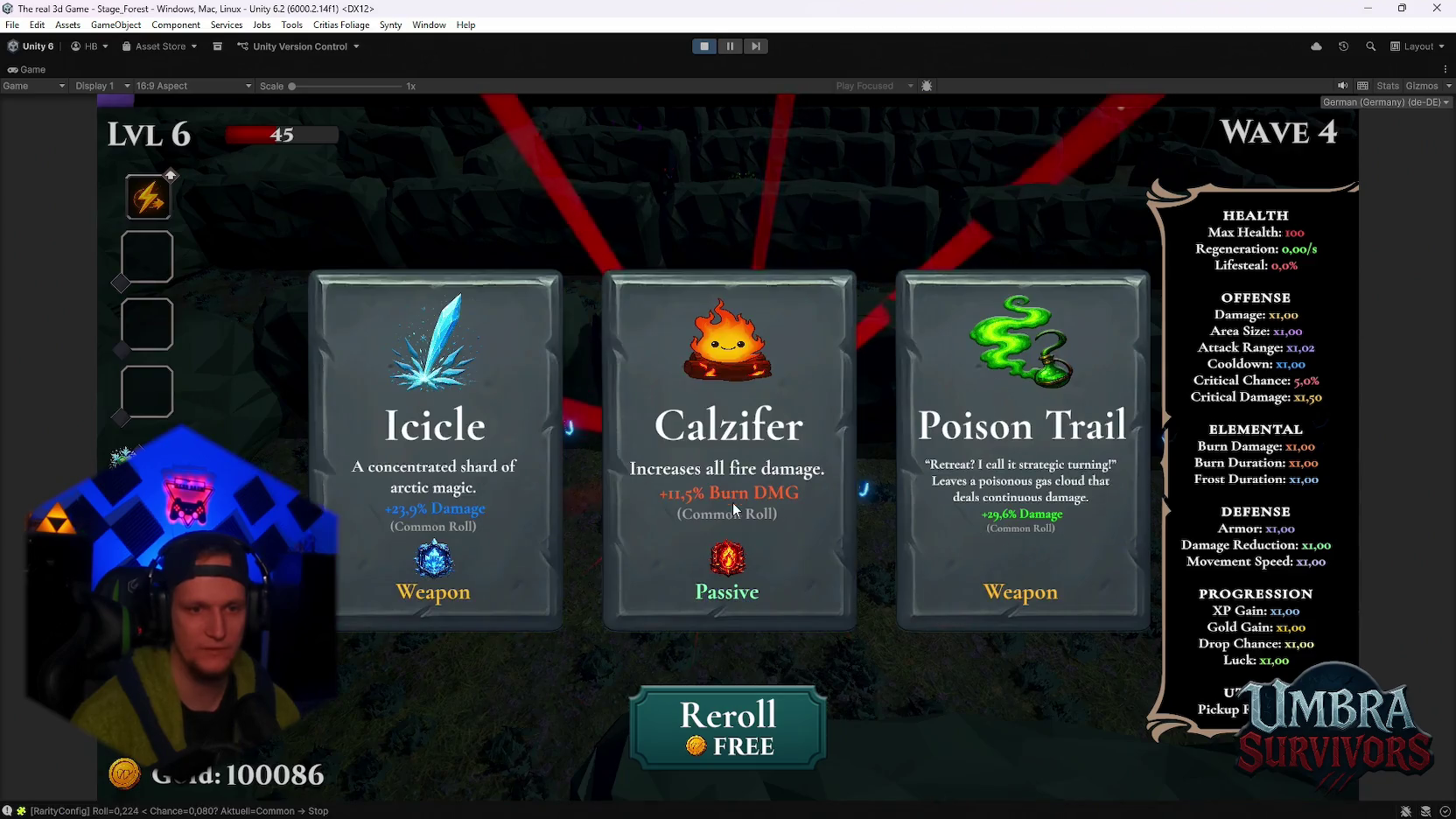
{"action": "left_click", "coordinate": [733, 503]}
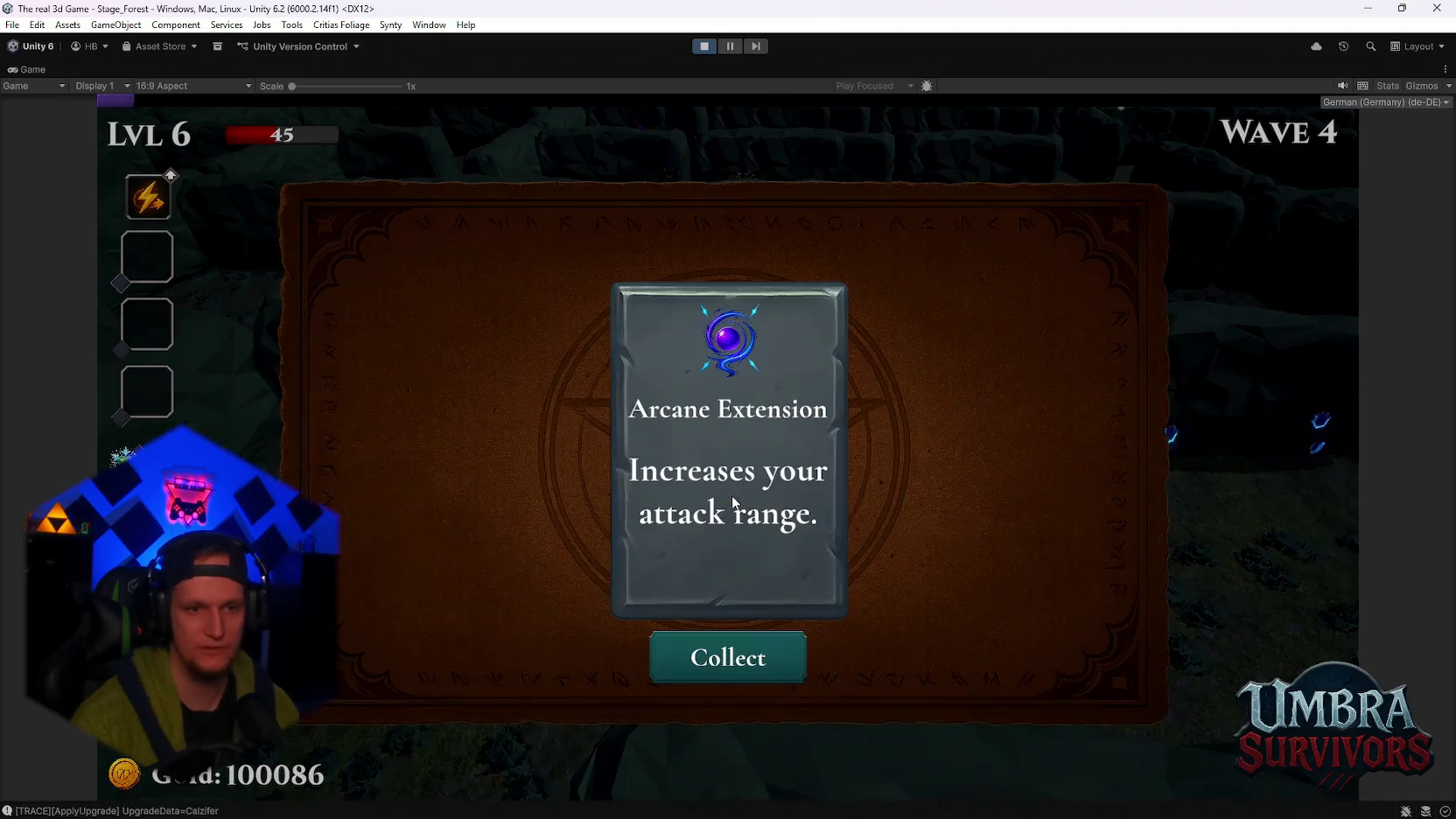
{"action": "left_click", "coordinate": [727, 645]}
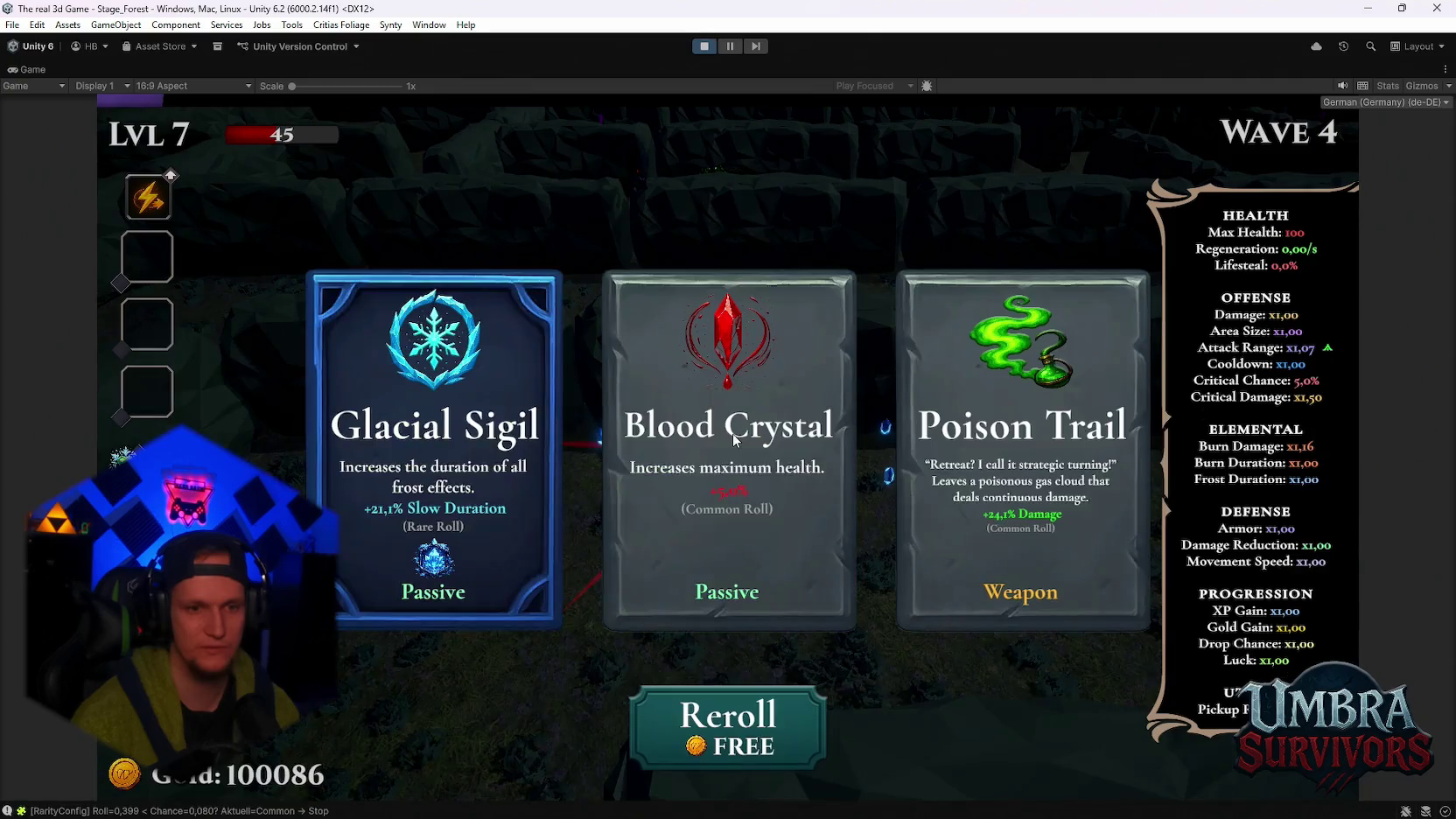
Take Blood Crystal, Dark Orb and Ice Tornado, then pause and stop the play test
{"action": "left_click", "coordinate": [777, 503]}
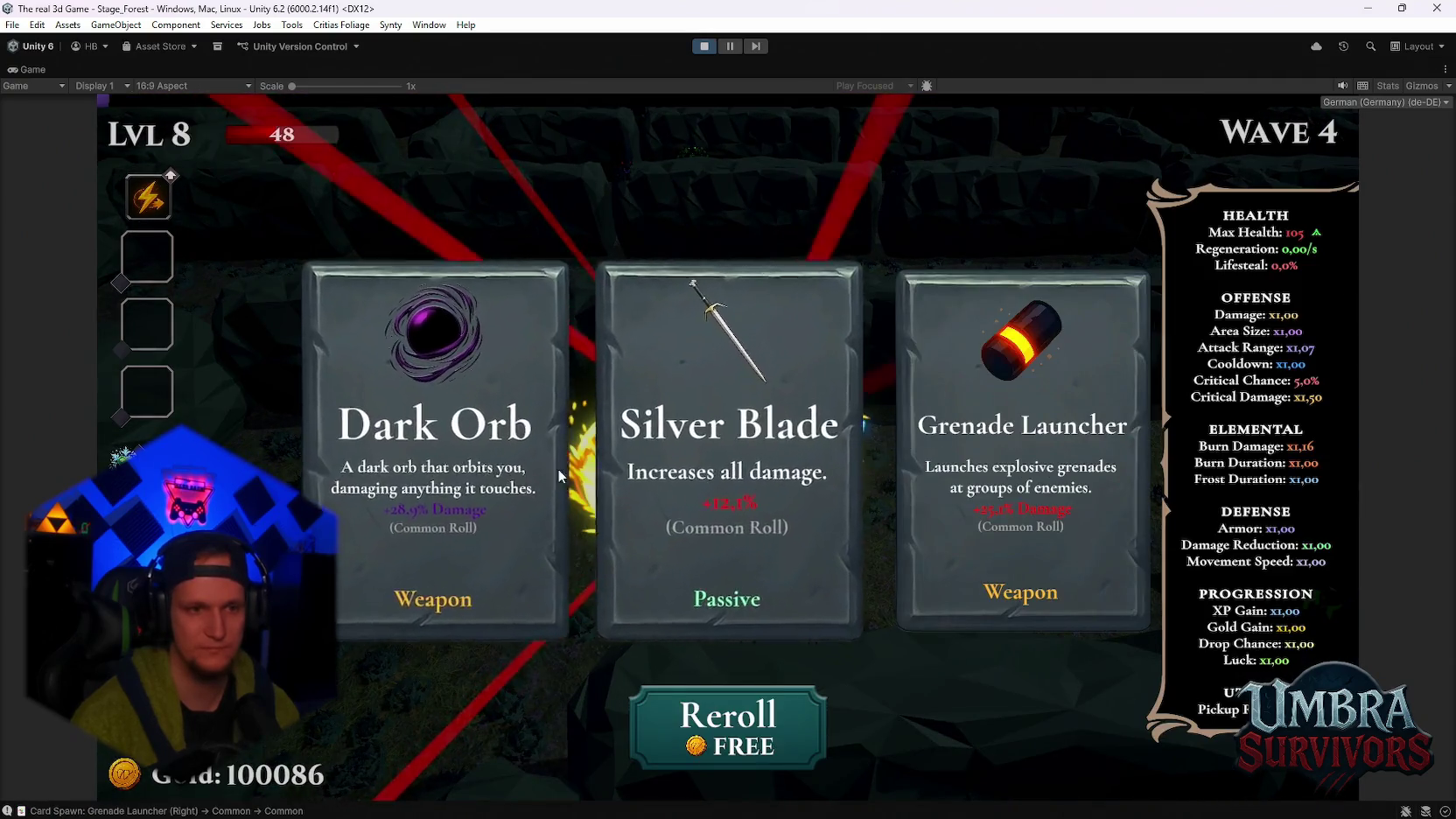
{"action": "left_click", "coordinate": [449, 455]}
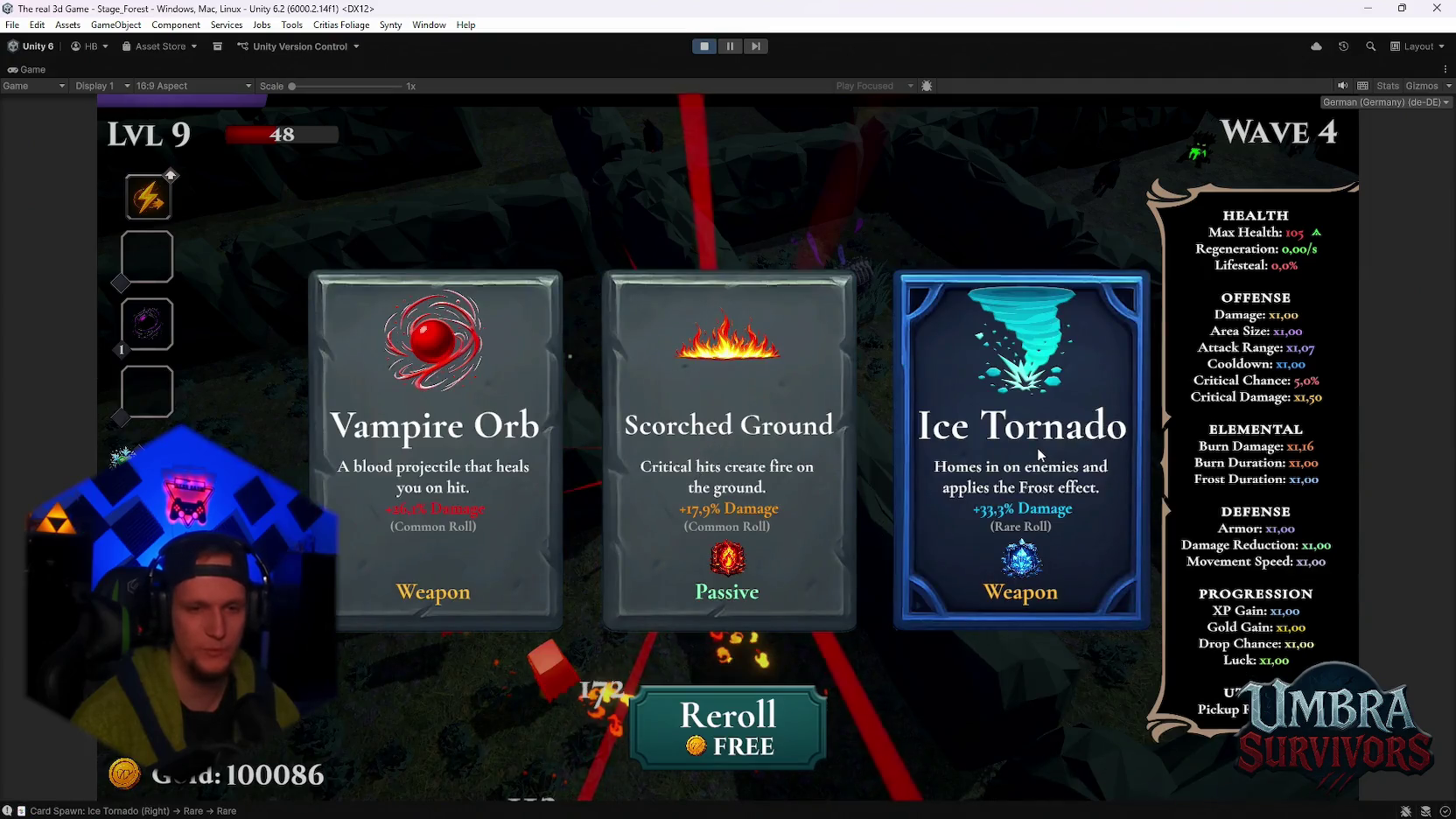
{"action": "left_click", "coordinate": [1022, 455]}
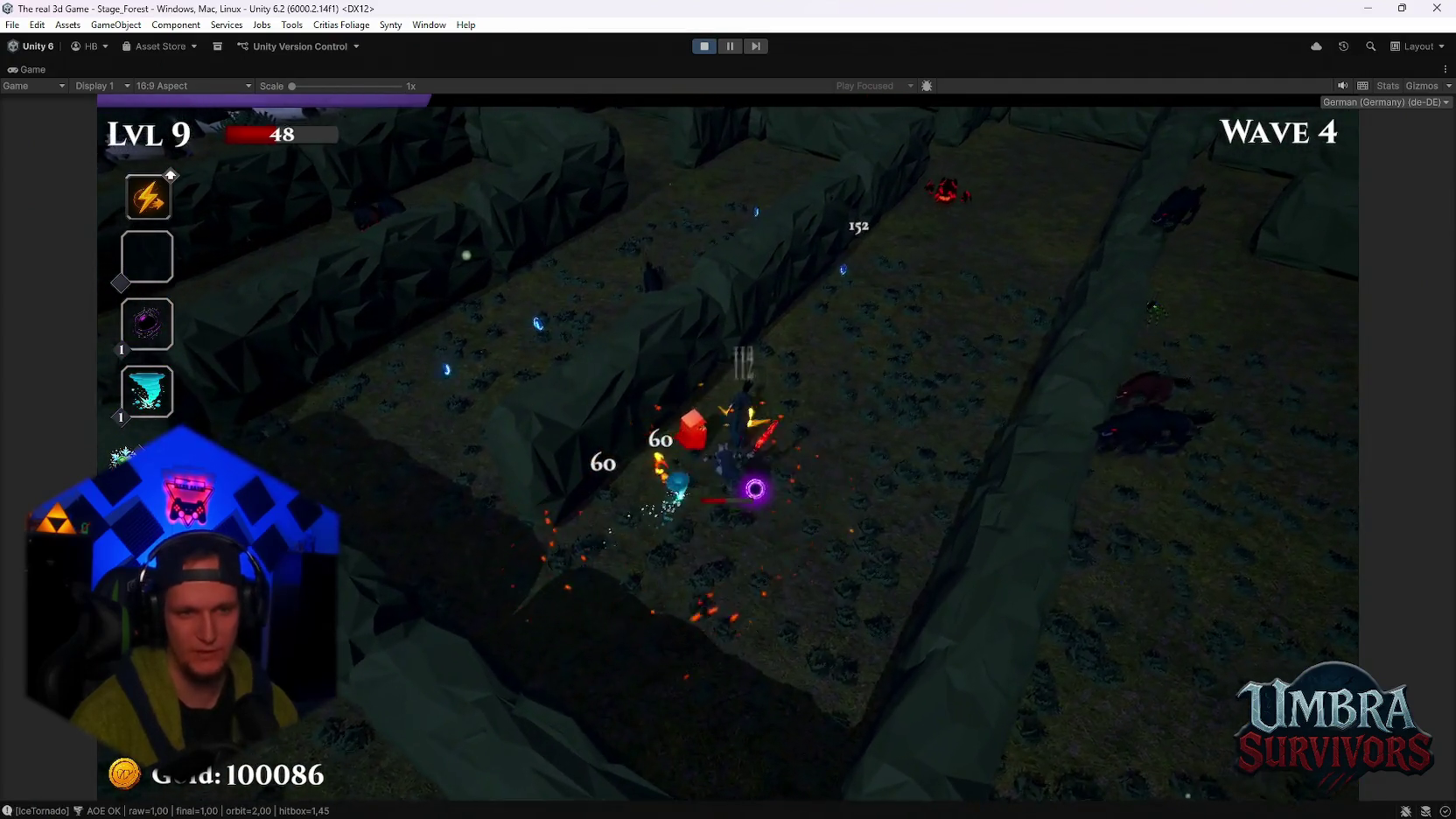
{"action": "key", "text": "Escape"}
{"action": "left_click", "coordinate": [711, 45]}
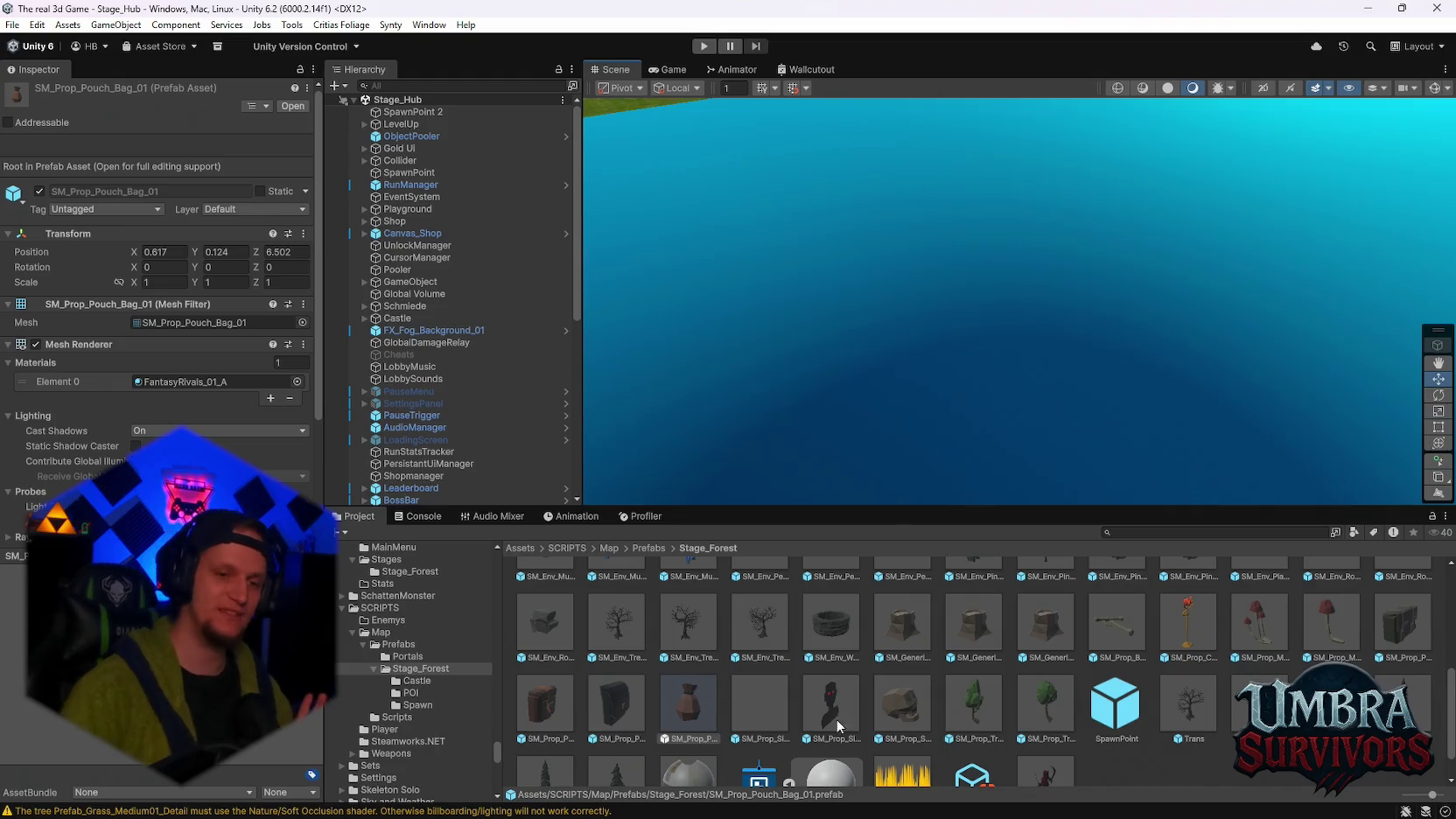
Bring Discord back to the front and scroll to the new Im Wald (2).mp3 clip
{"action": "mouse_move", "coordinate": [1002, 813]}
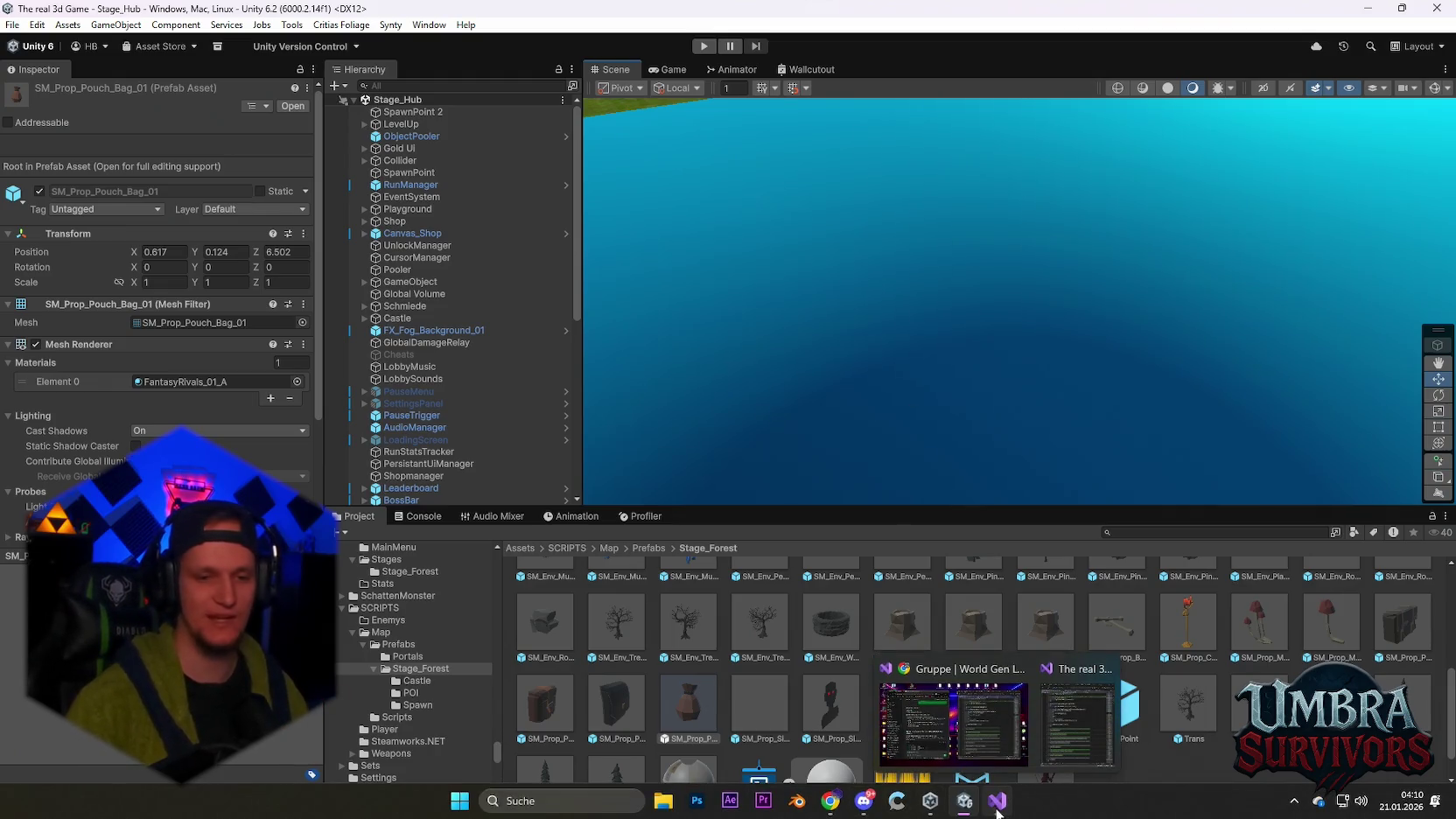
{"action": "mouse_move", "coordinate": [933, 814]}
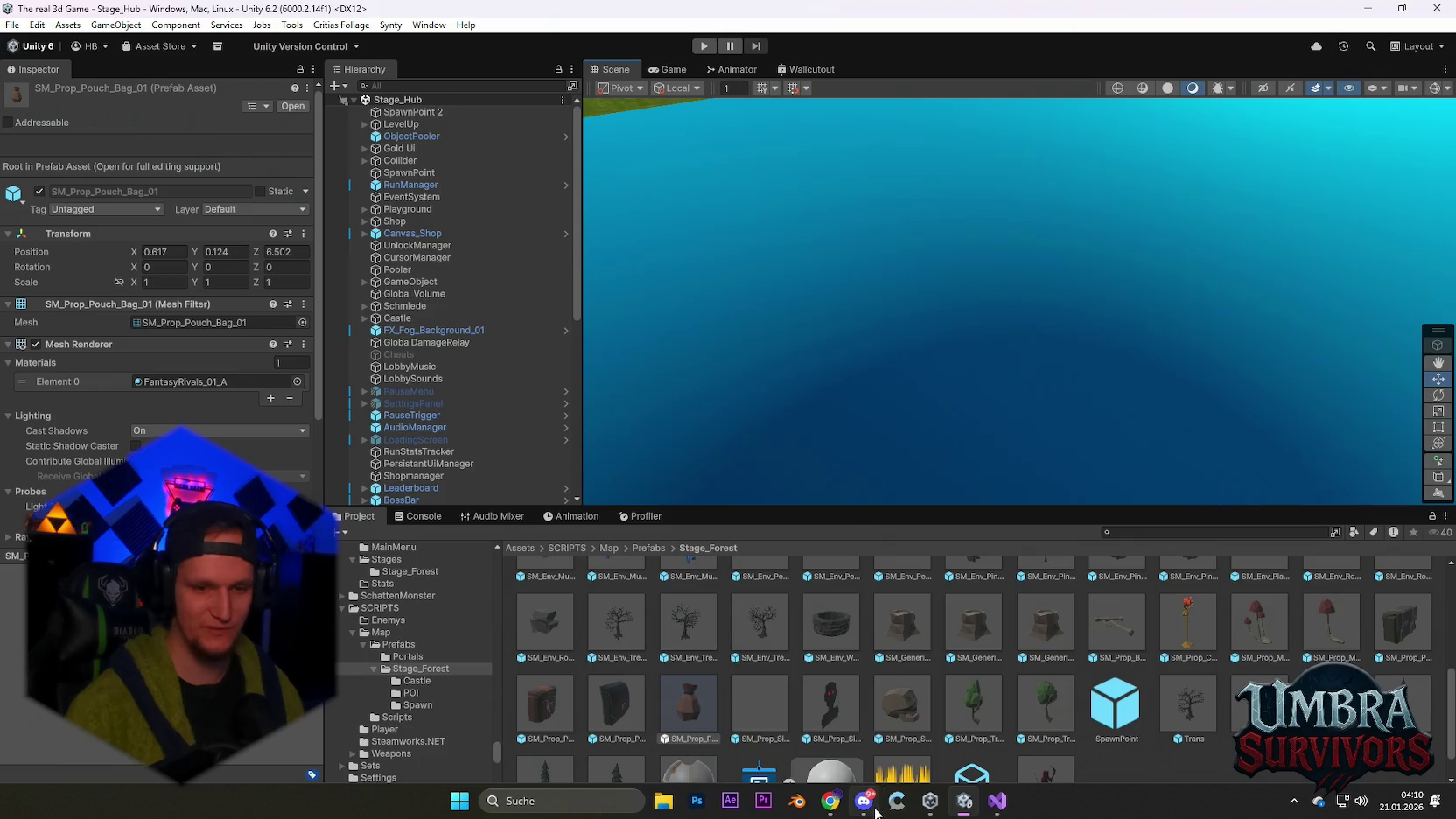
{"action": "left_click", "coordinate": [864, 808]}
{"action": "scroll", "coordinate": [526, 404], "scroll_direction": "up", "scroll_amount": 2}
{"action": "scroll", "coordinate": [530, 424], "scroll_direction": "down", "scroll_amount": 10}
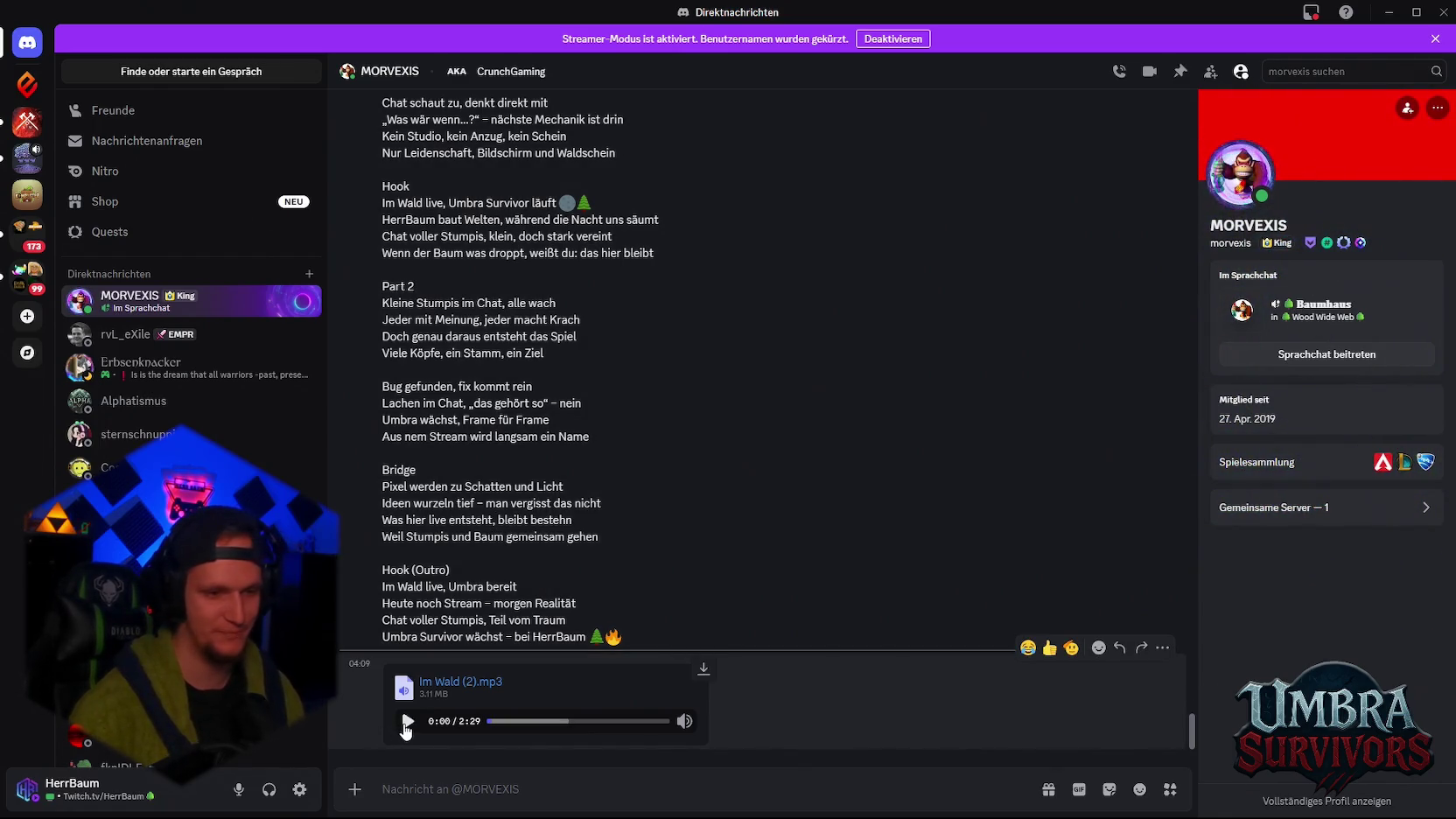
Play the newly posted 2:29-long Im Wald (2).mp3 clip
{"action": "left_click", "coordinate": [407, 723]}
{"action": "mouse_move", "coordinate": [687, 726]}
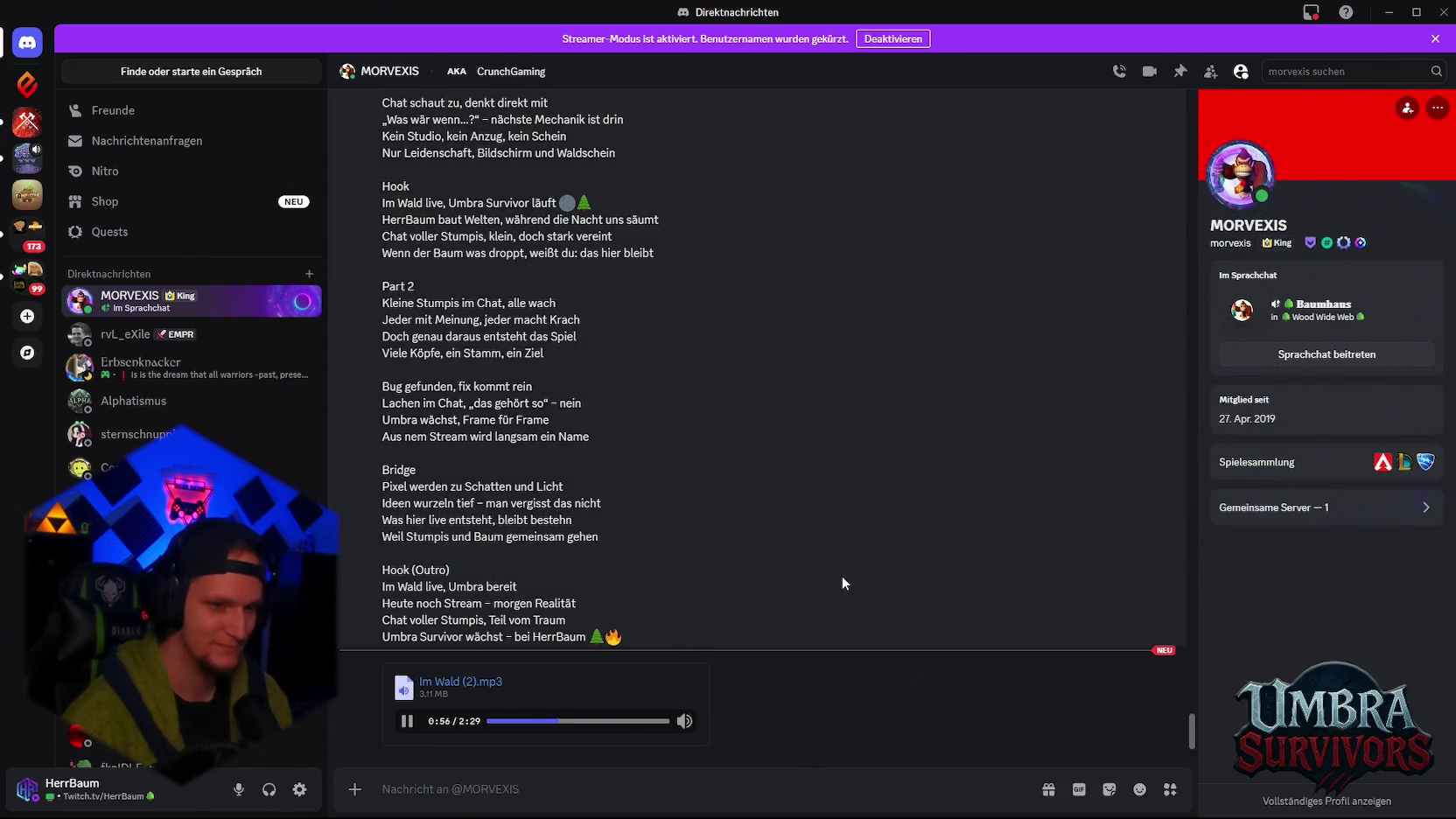
Scroll through the Im Wald lyrics while Im Wald (2).mp3 plays to 2:29, then return to the player
{"action": "scroll", "coordinate": [842, 576], "scroll_direction": "up", "scroll_amount": 4}
{"action": "scroll", "coordinate": [842, 575], "scroll_direction": "down", "scroll_amount": 2}
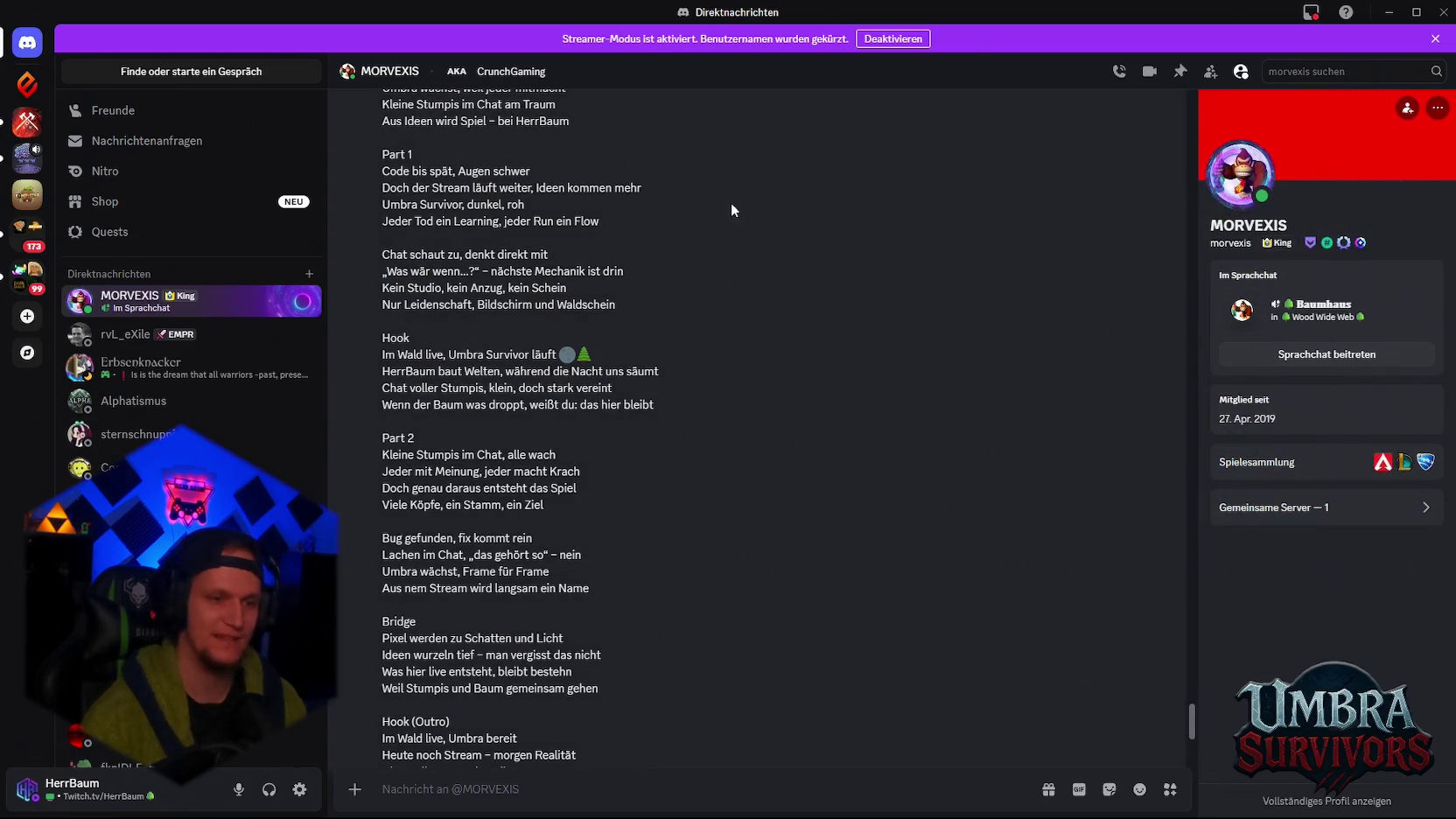
{"action": "scroll", "coordinate": [731, 206], "scroll_direction": "down", "scroll_amount": 3}
{"action": "left_click", "coordinate": [405, 726]}
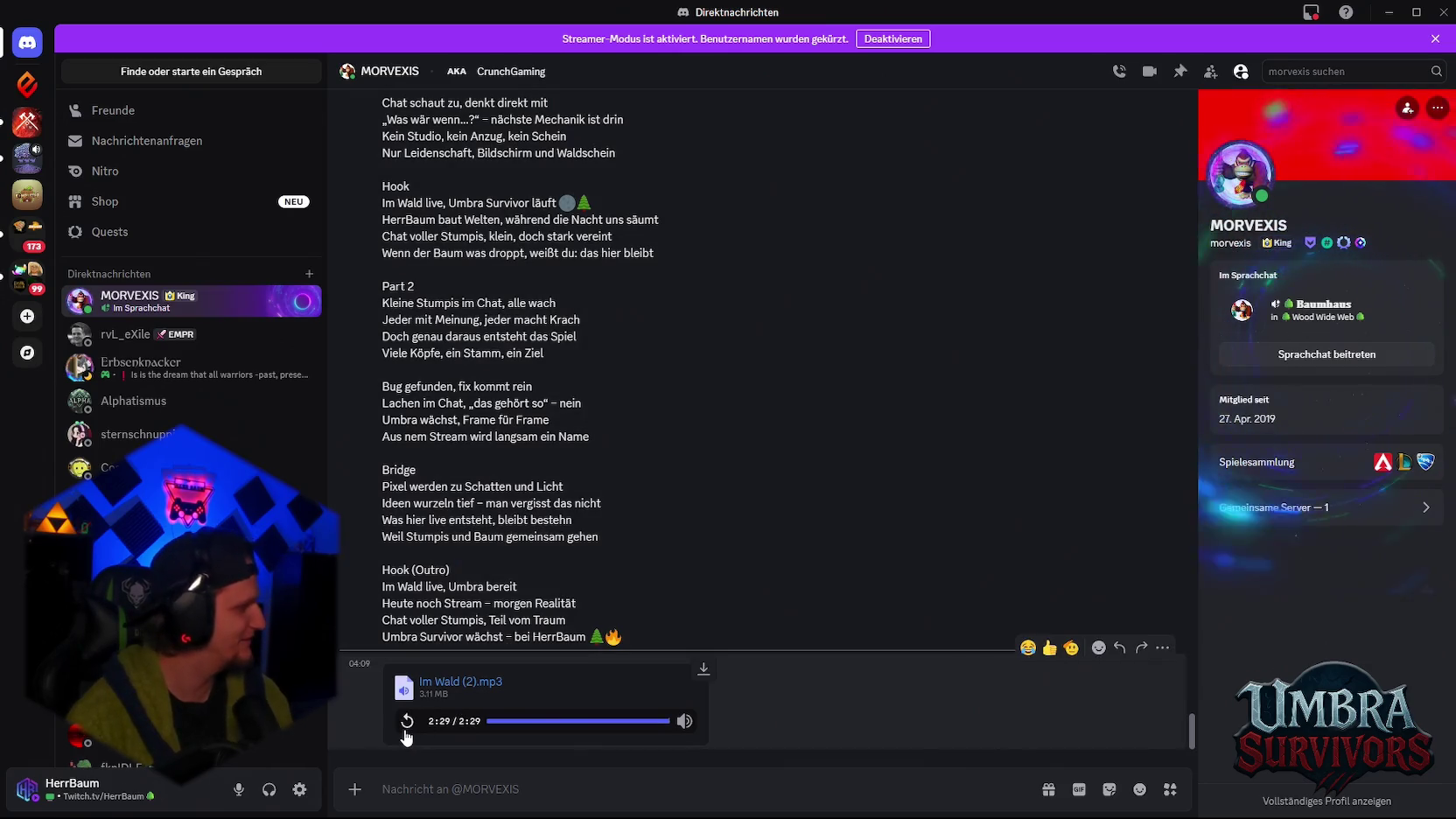
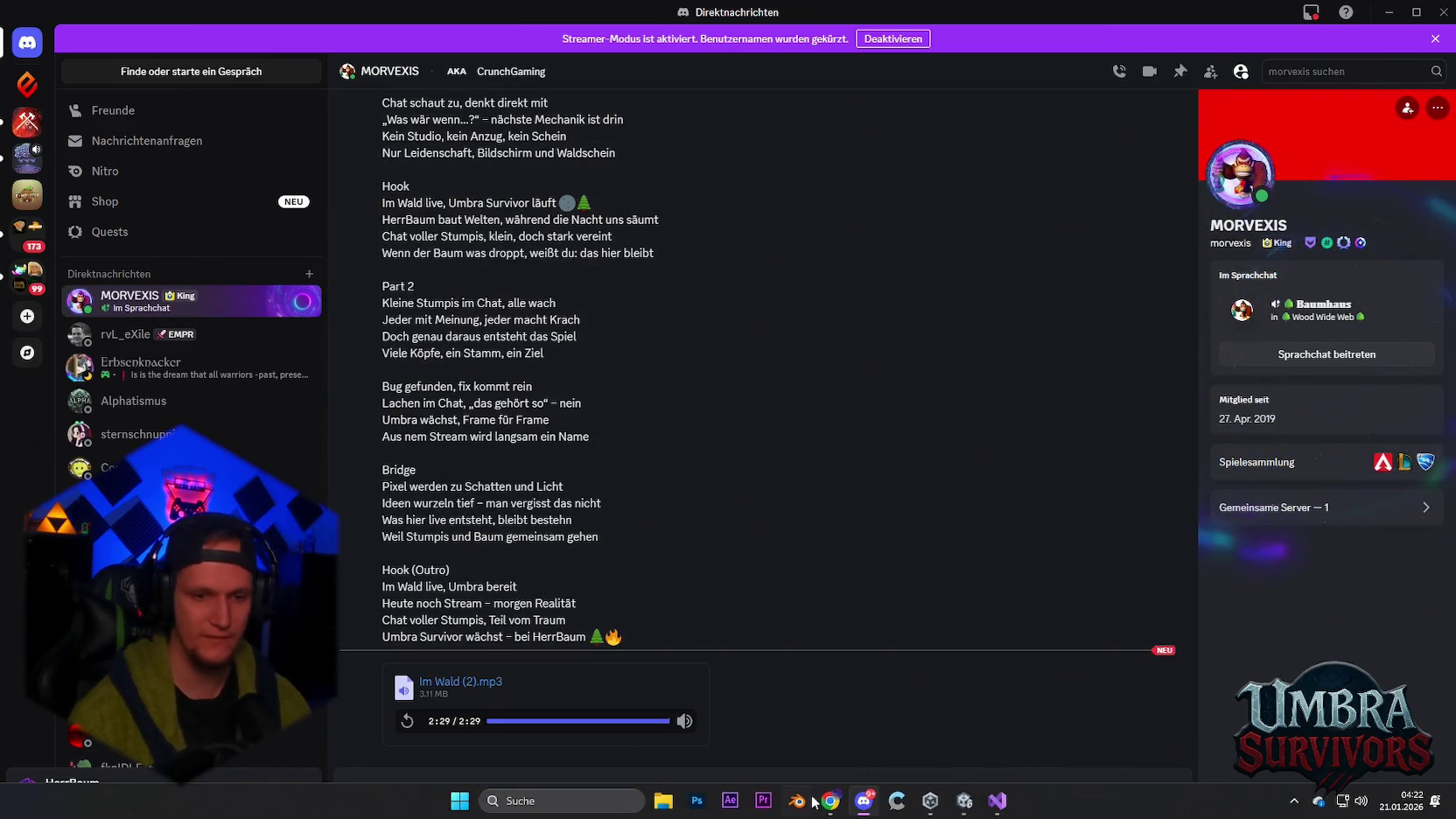
Switch from Discord to the Chrome window showing the codecks search results
{"action": "mouse_move", "coordinate": [831, 801]}
{"action": "mouse_move", "coordinate": [920, 744]}
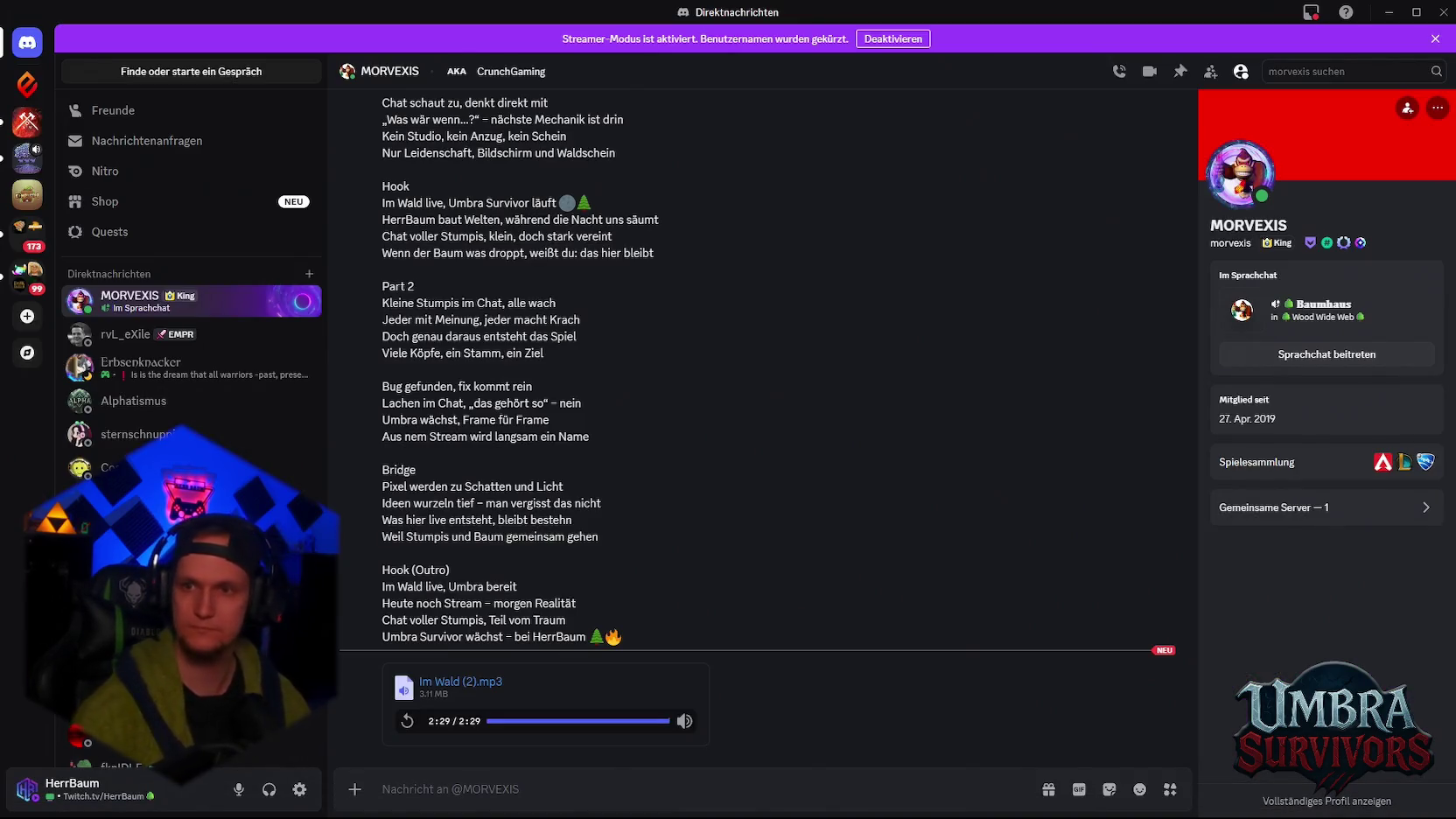
{"action": "key", "text": "alt+Tab"}
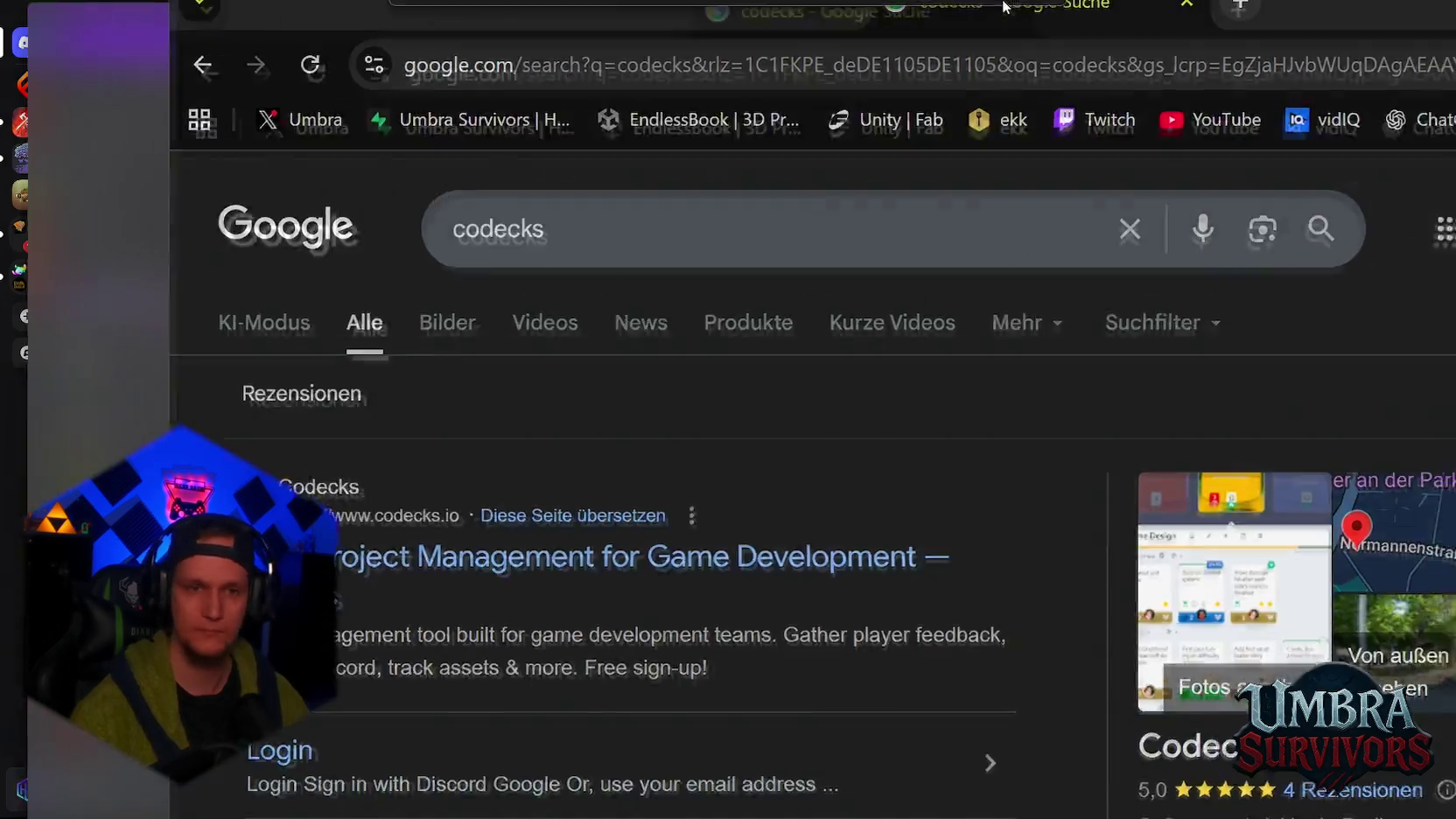
Open the top Codecks result and scroll down through codecks.io's features
{"action": "left_click", "coordinate": [319, 304]}
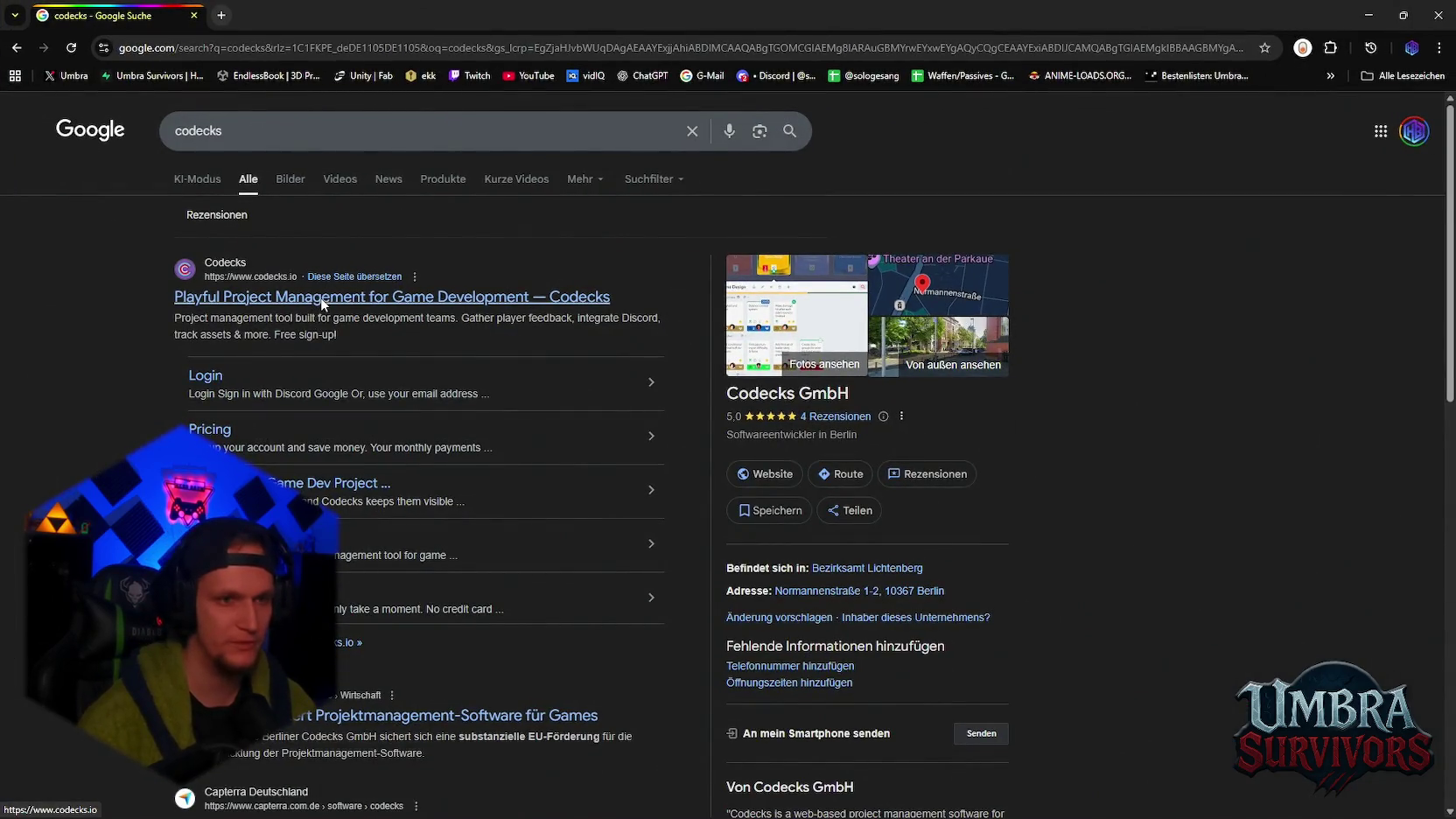
{"action": "scroll", "coordinate": [704, 411], "scroll_direction": "down", "scroll_amount": 4}
{"action": "scroll", "coordinate": [644, 449], "scroll_direction": "down", "scroll_amount": 6}
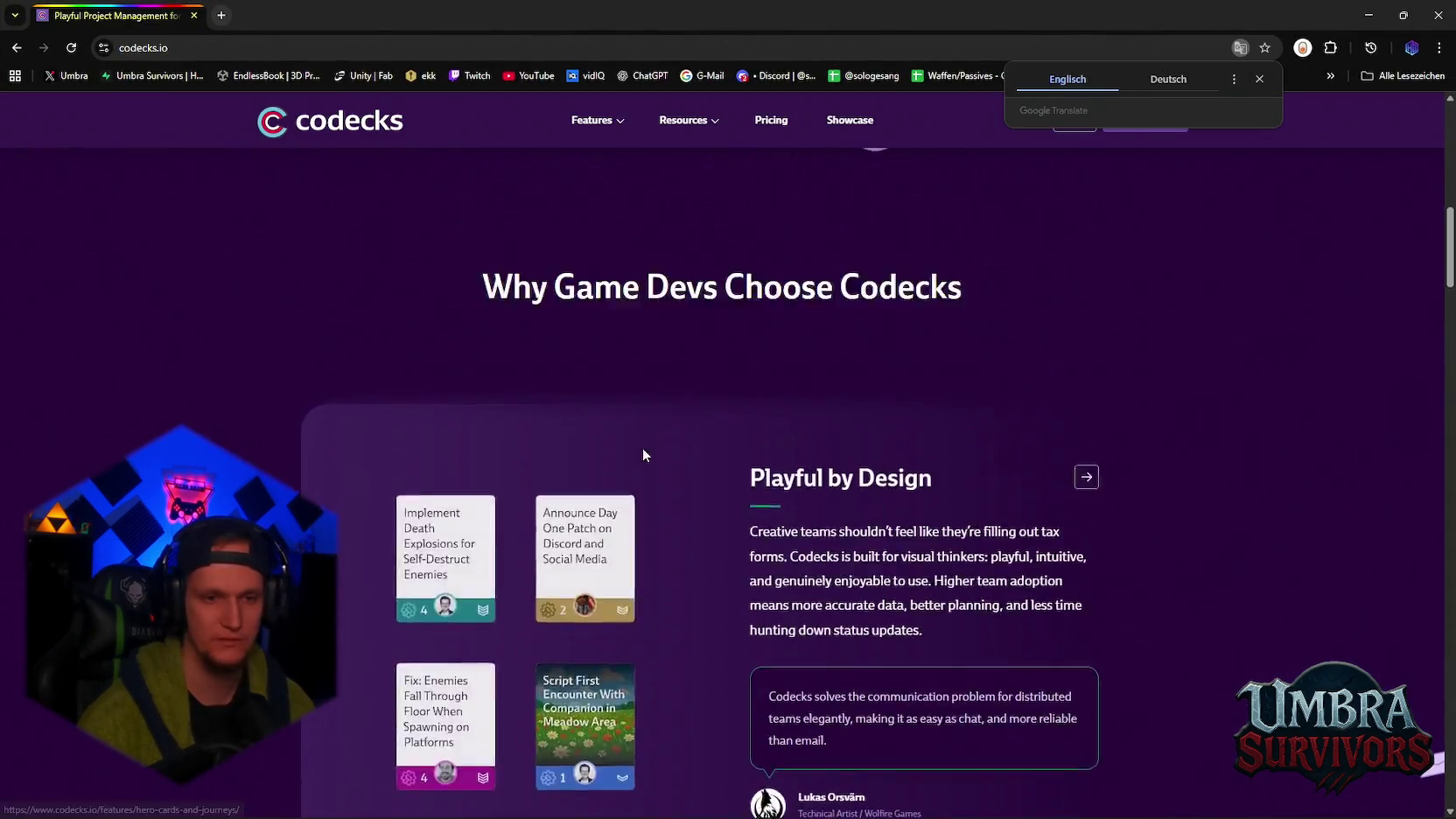
{"action": "scroll", "coordinate": [508, 315], "scroll_direction": "down", "scroll_amount": 9}
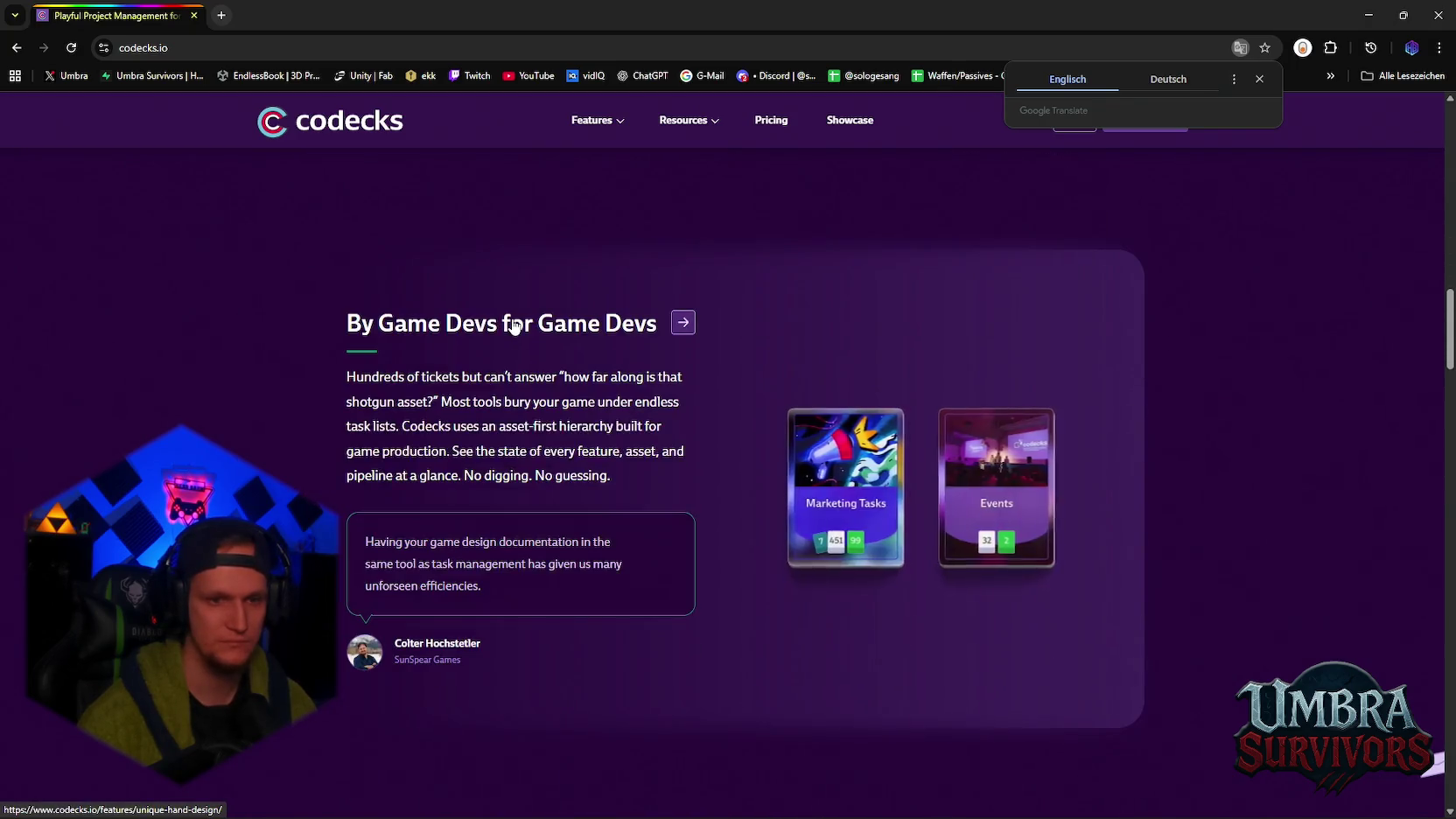
{"action": "scroll", "coordinate": [511, 325], "scroll_direction": "down", "scroll_amount": 5}
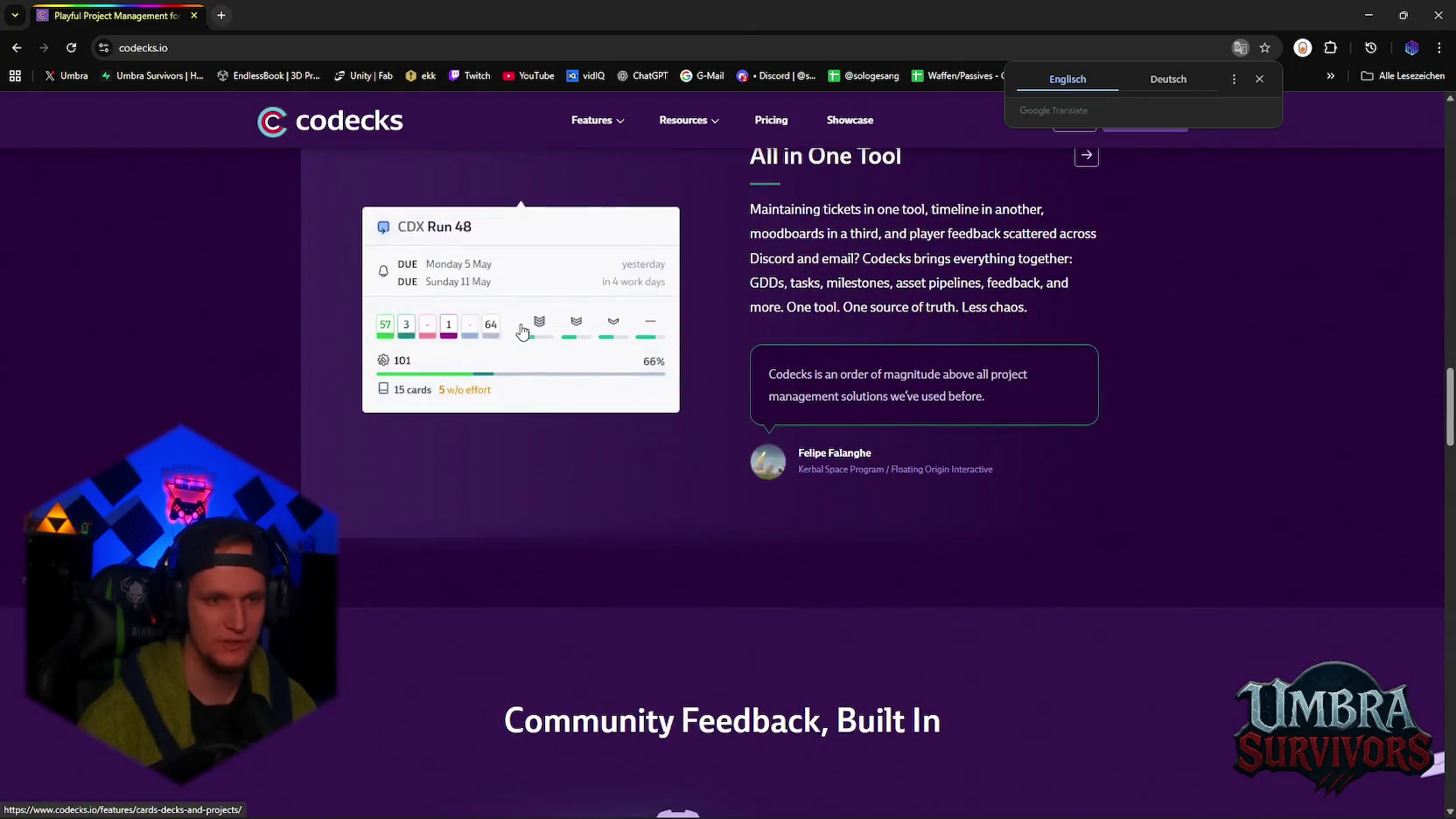
{"action": "scroll", "coordinate": [680, 391], "scroll_direction": "down", "scroll_amount": 5}
{"action": "scroll", "coordinate": [658, 356], "scroll_direction": "down", "scroll_amount": 8}
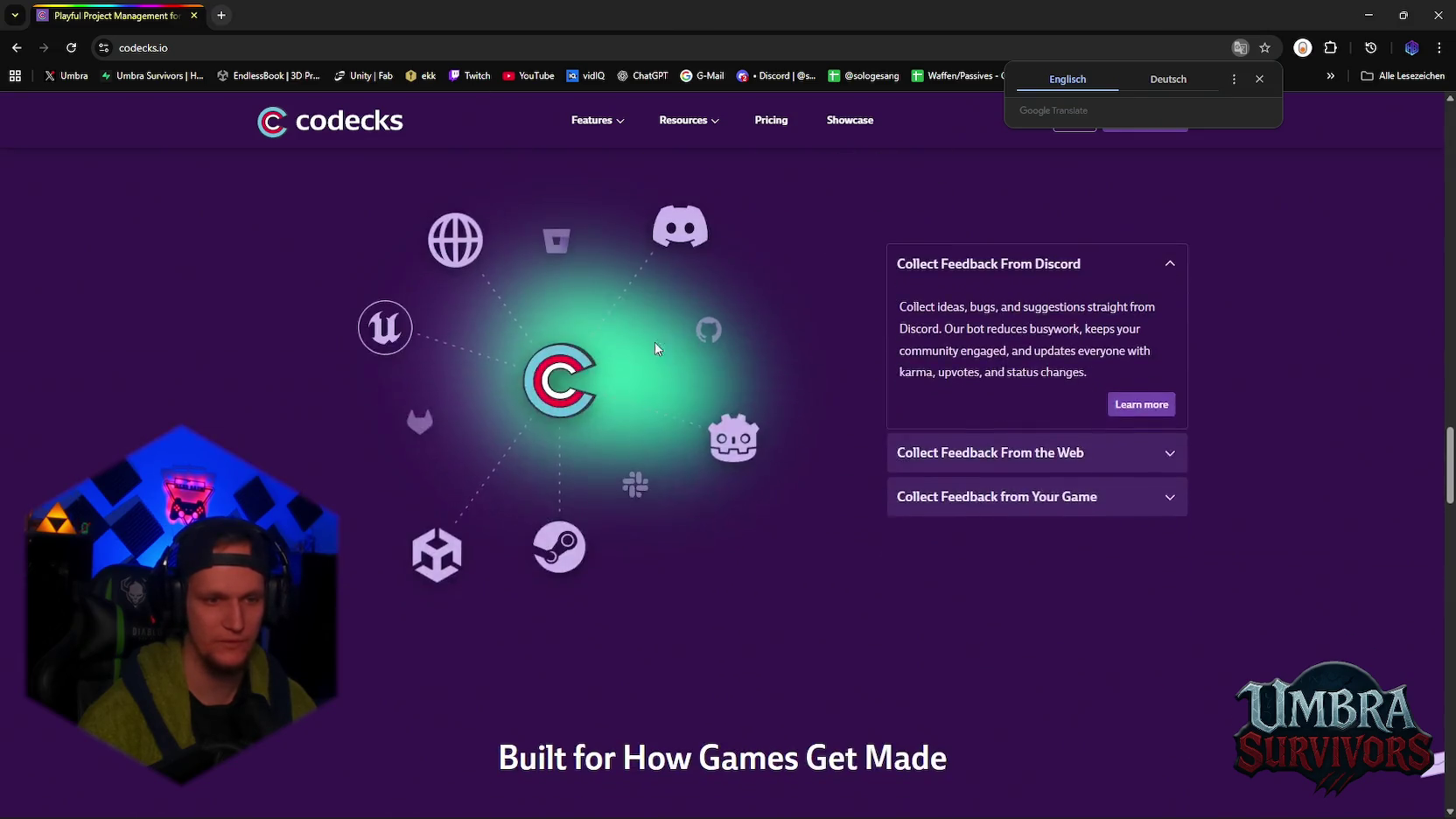
{"action": "scroll", "coordinate": [648, 339], "scroll_direction": "down", "scroll_amount": 5}
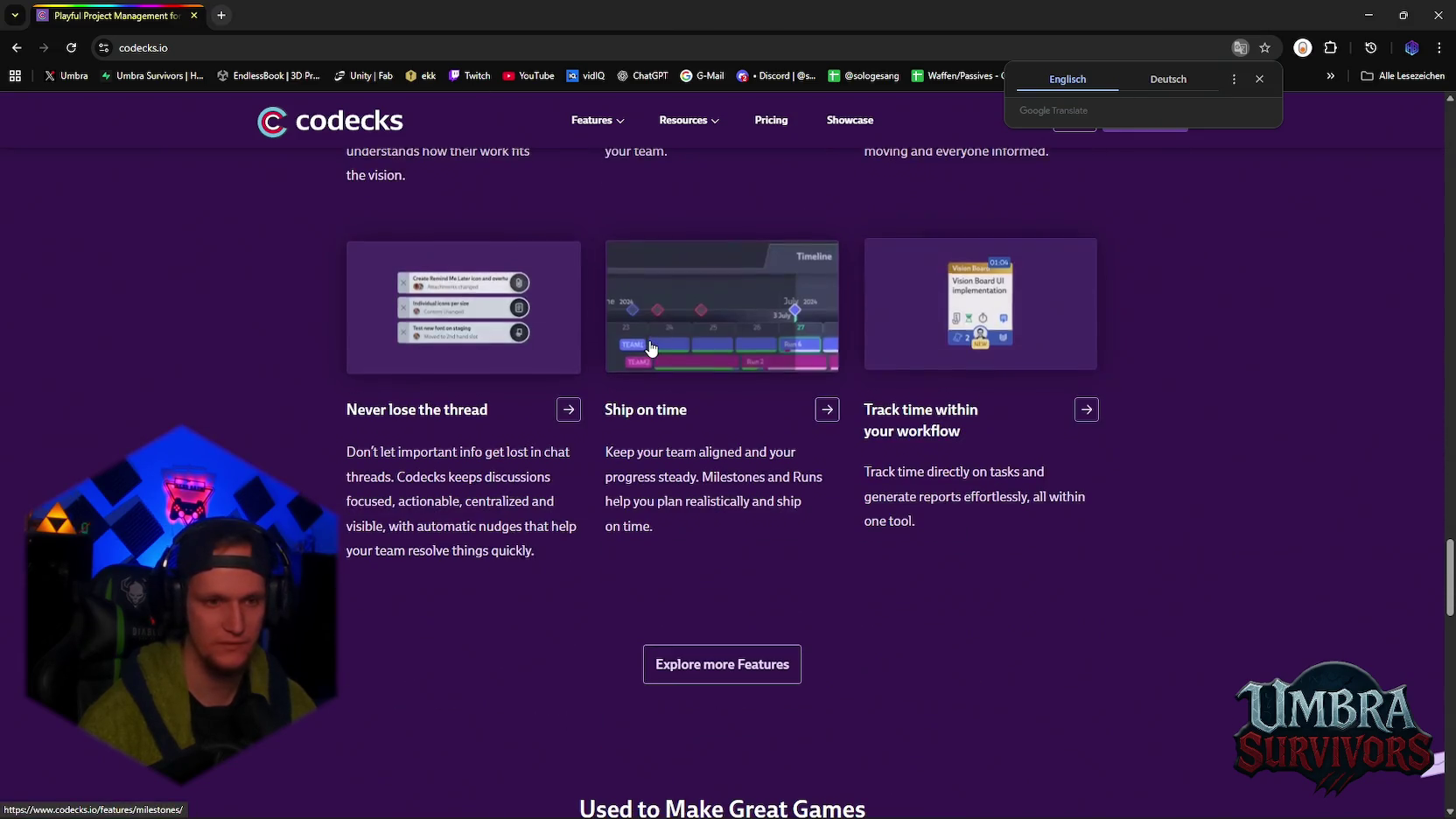
{"action": "scroll", "coordinate": [650, 340], "scroll_direction": "down", "scroll_amount": 4}
{"action": "scroll", "coordinate": [650, 346], "scroll_direction": "down", "scroll_amount": 5}
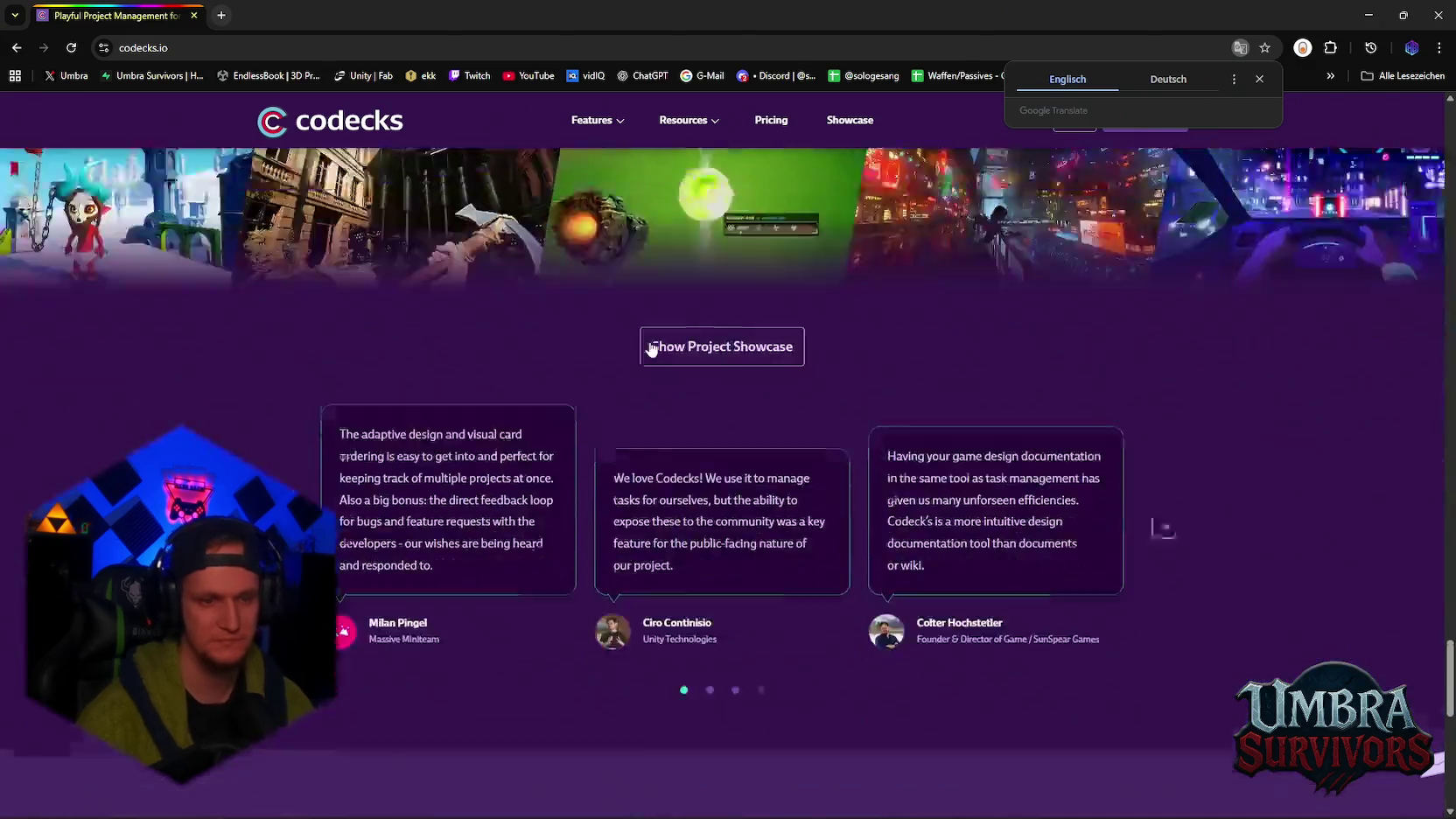
Scroll back over the codecks.io page, then minimize Chrome to reveal Discord
{"action": "scroll", "coordinate": [621, 420], "scroll_direction": "up", "scroll_amount": 3}
{"action": "scroll", "coordinate": [596, 464], "scroll_direction": "up", "scroll_amount": 7}
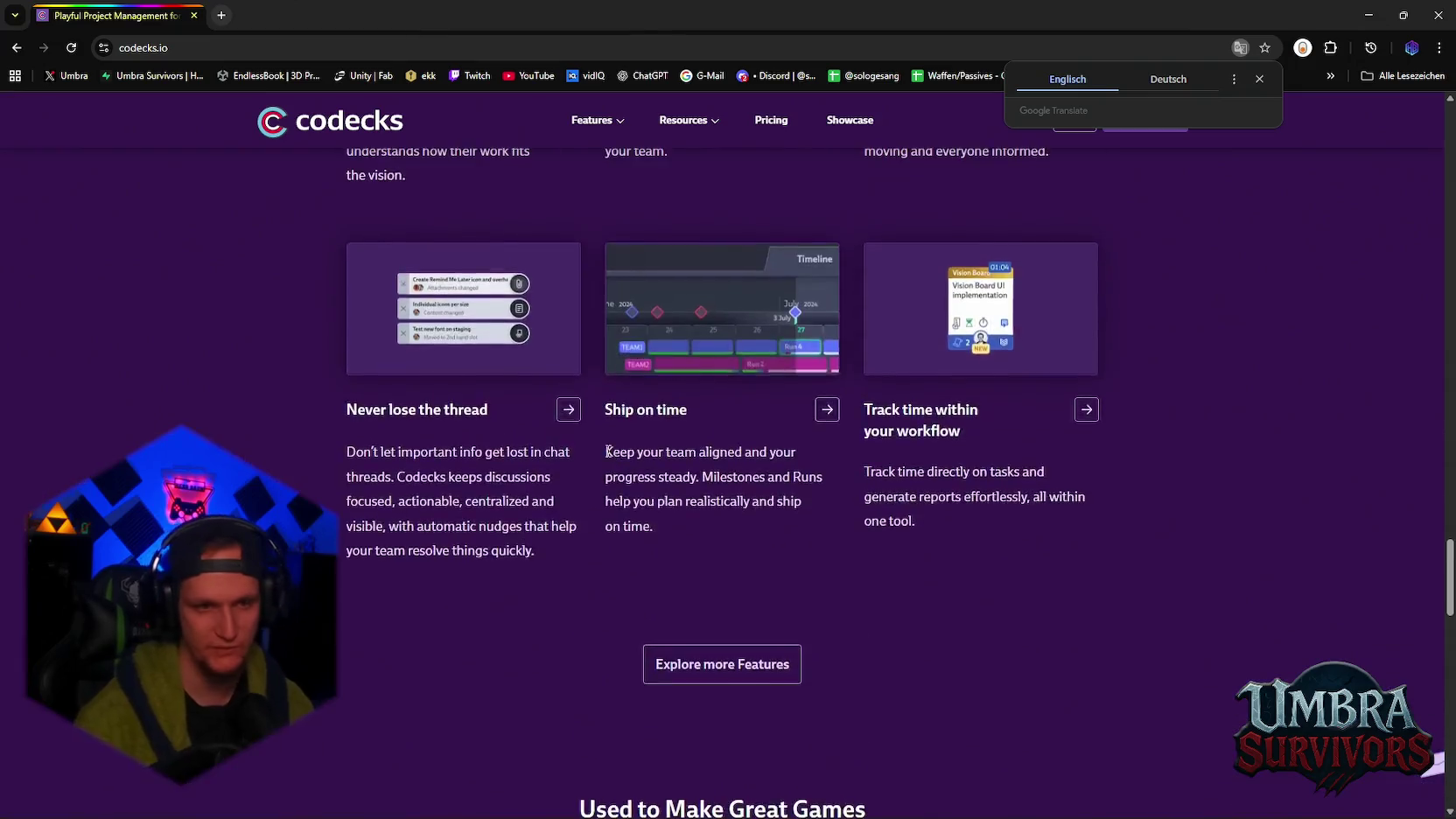
{"action": "scroll", "coordinate": [525, 455], "scroll_direction": "up", "scroll_amount": 8}
{"action": "scroll", "coordinate": [492, 420], "scroll_direction": "up", "scroll_amount": 12}
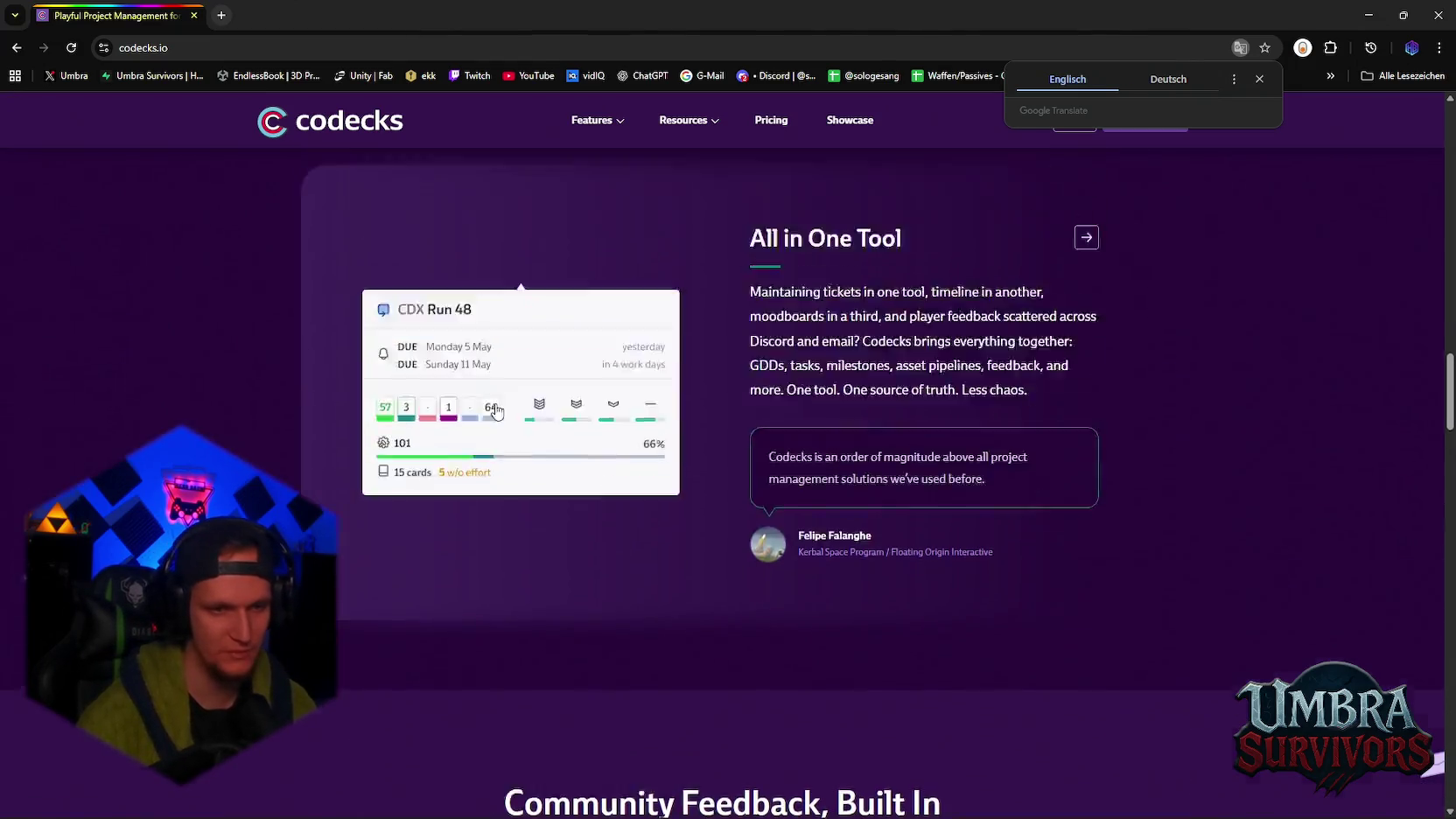
{"action": "scroll", "coordinate": [505, 389], "scroll_direction": "down", "scroll_amount": 5}
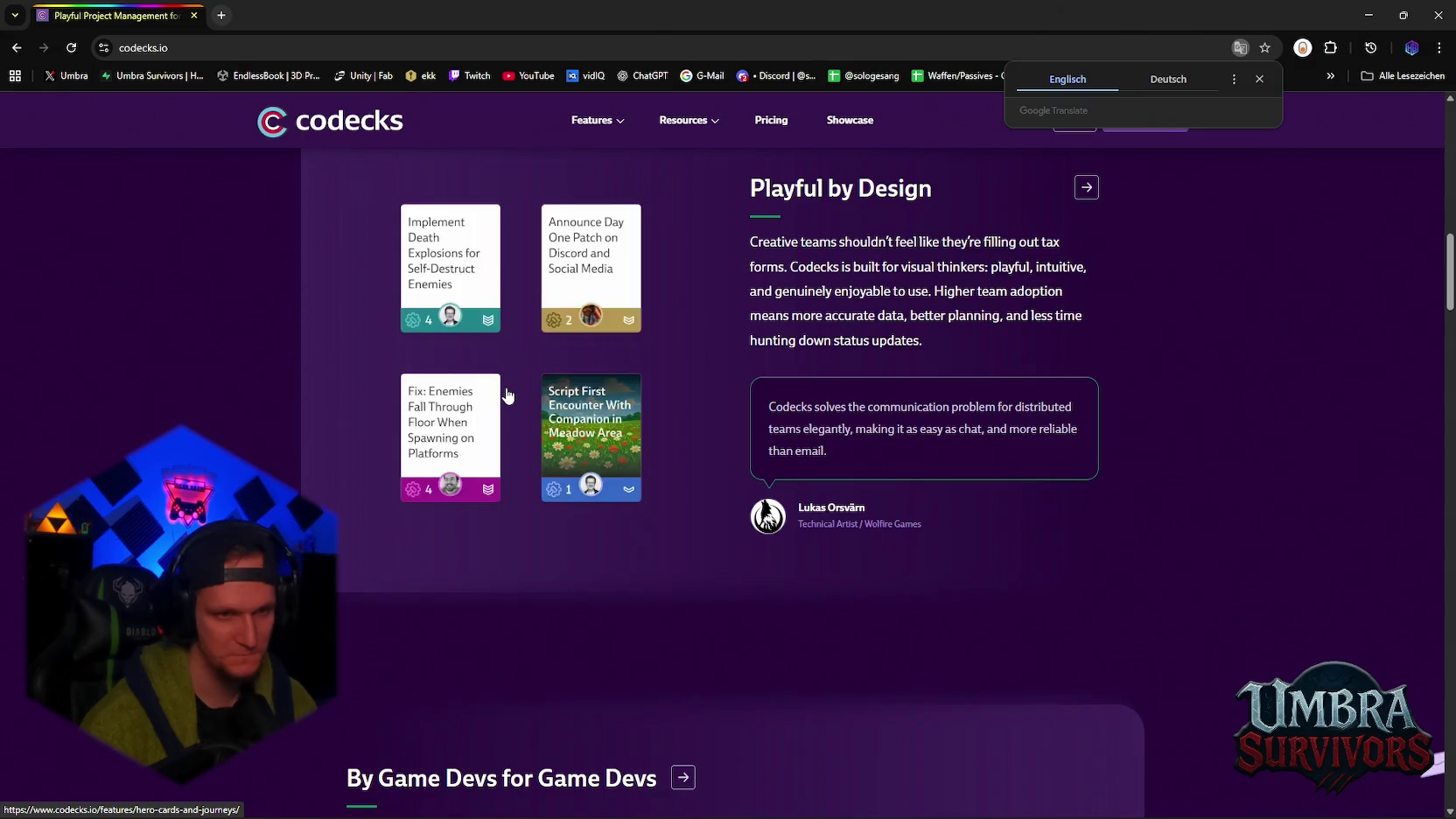
{"action": "scroll", "coordinate": [506, 407], "scroll_direction": "down", "scroll_amount": 3}
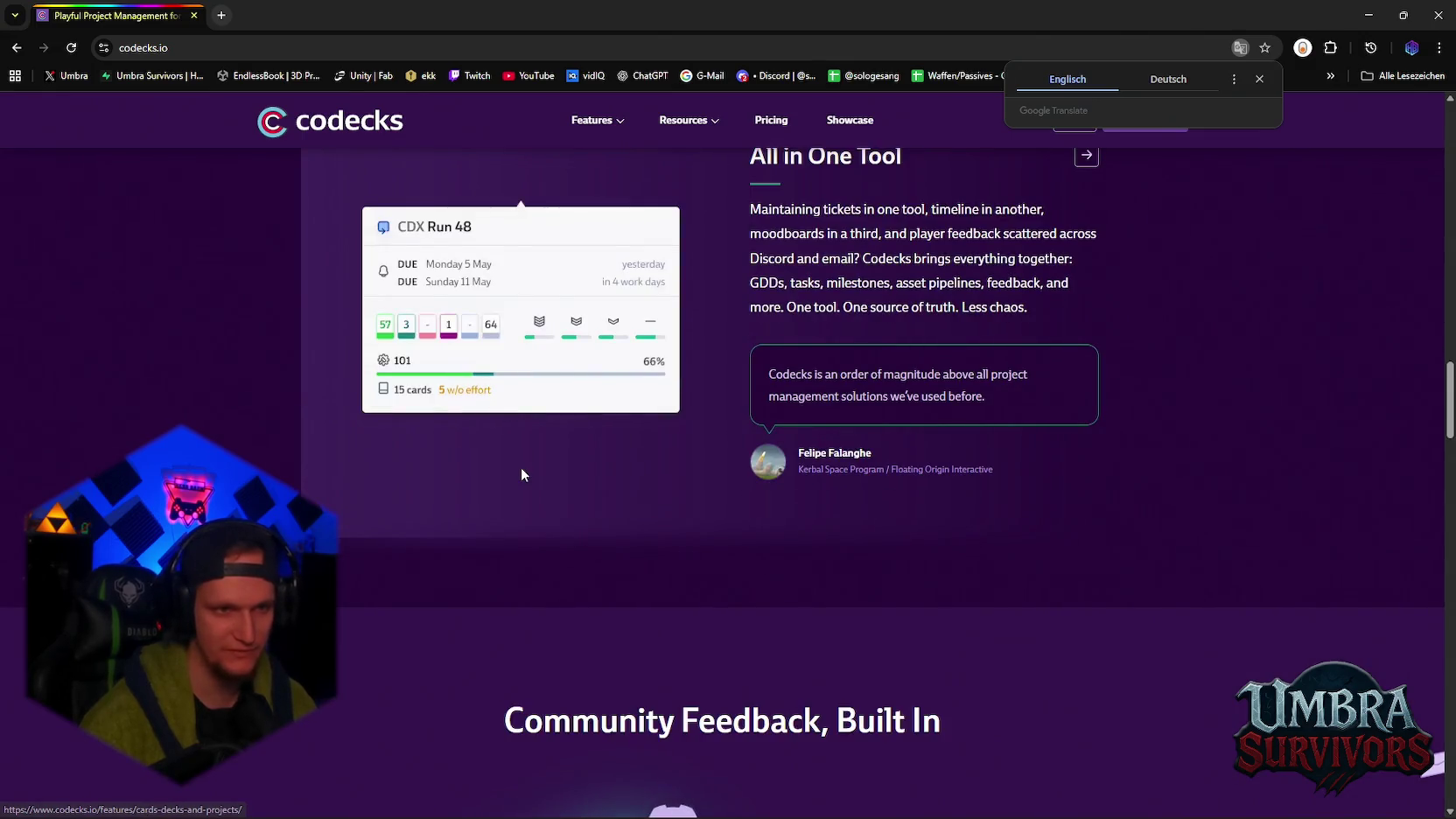
{"action": "scroll", "coordinate": [521, 467], "scroll_direction": "up", "scroll_amount": 20}
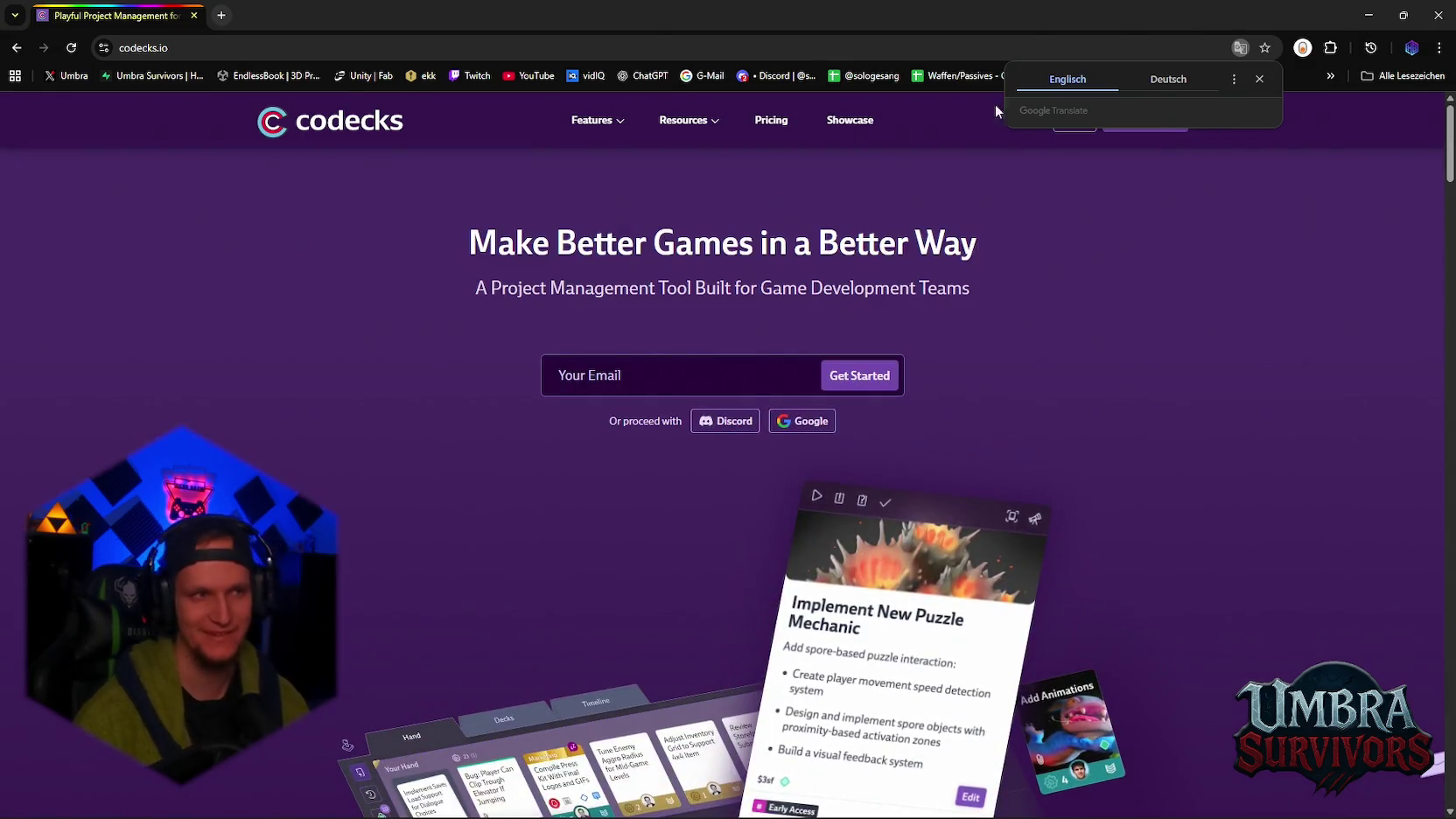
{"action": "left_click", "coordinate": [1438, 14]}
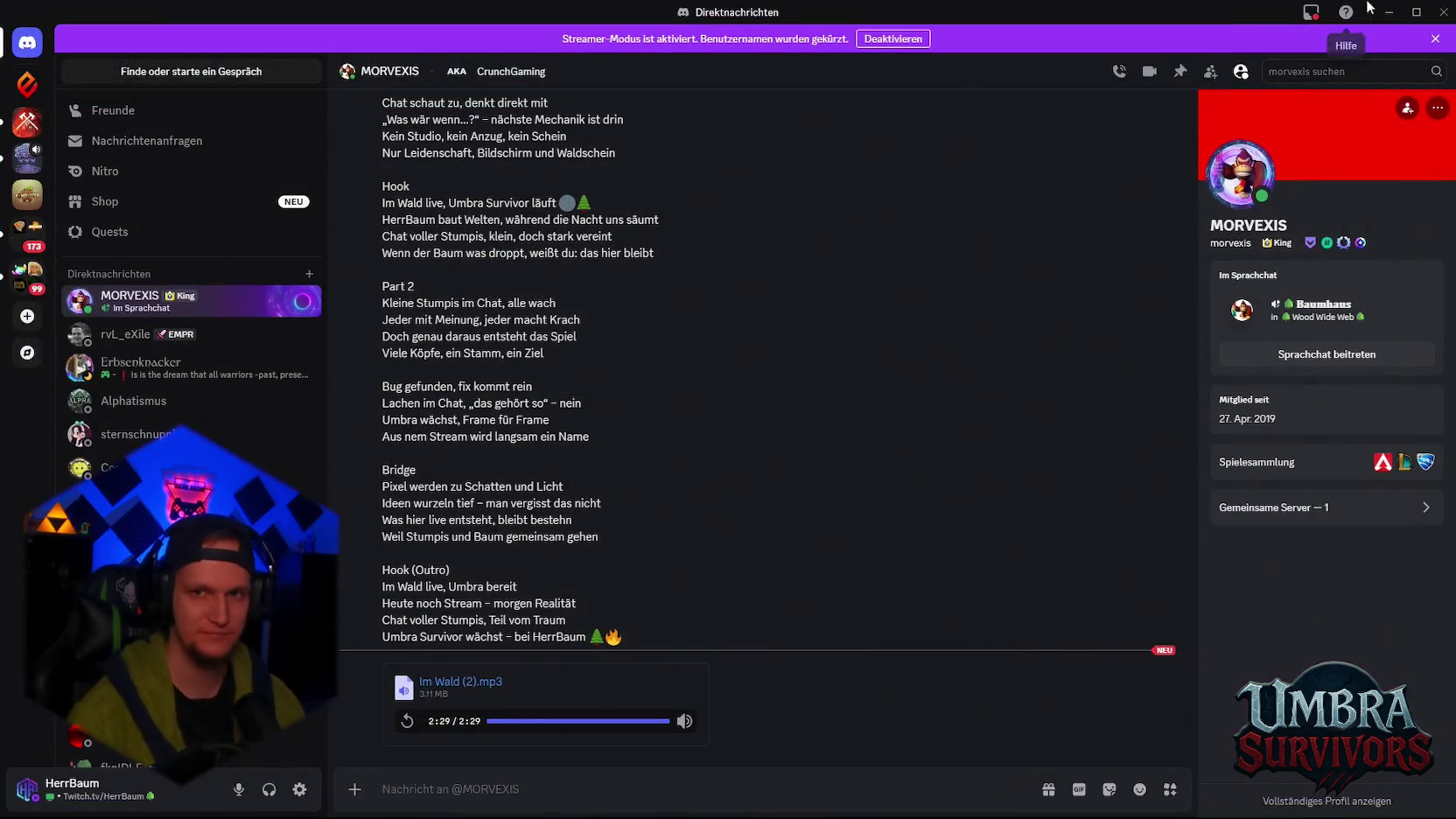
Minimize Discord and fly the Scene camera down to the castle village in Stage_Hub
{"action": "left_click", "coordinate": [1389, 12]}
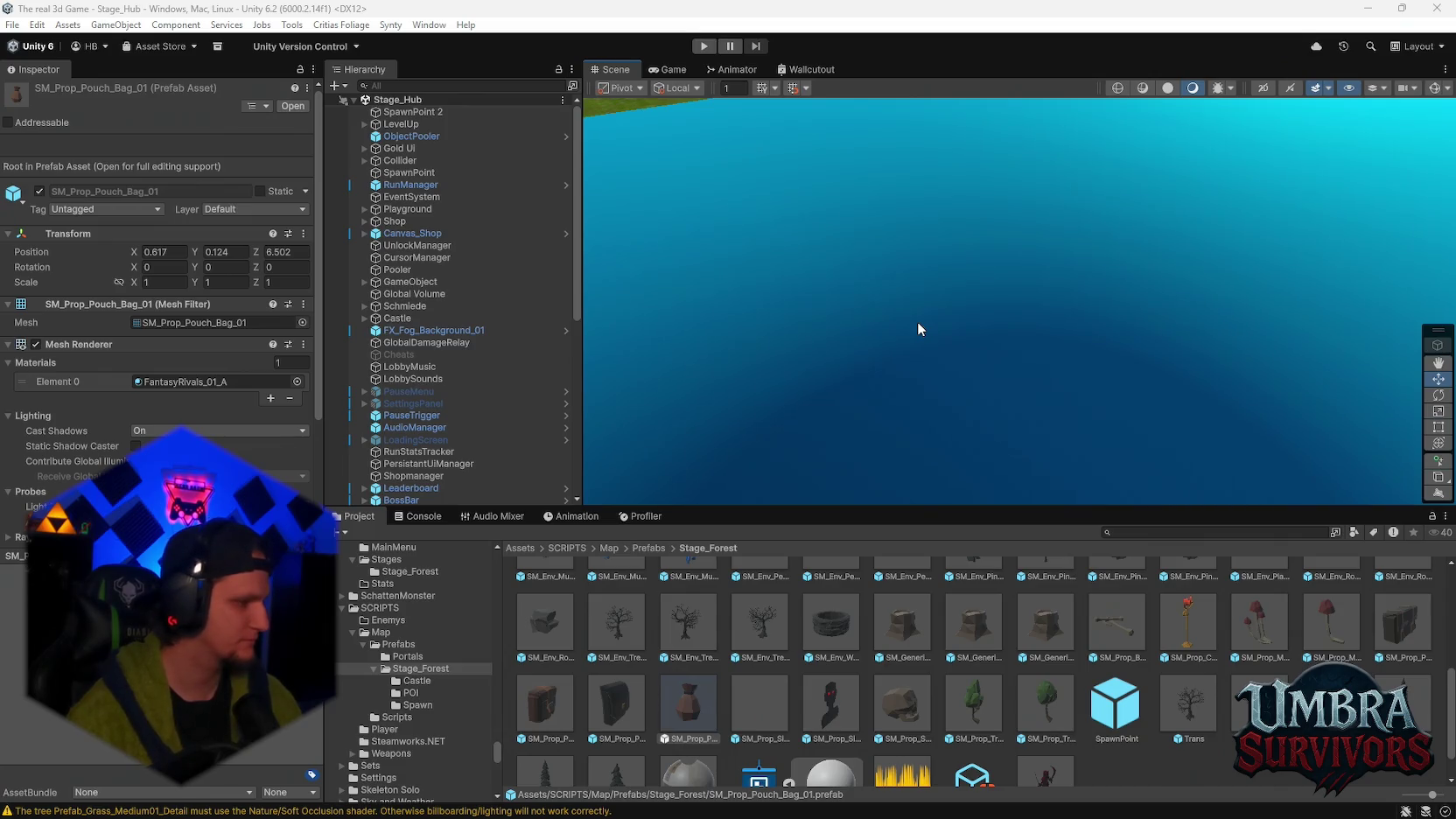
{"action": "scroll", "coordinate": [924, 430], "scroll_direction": "down", "scroll_amount": 2}
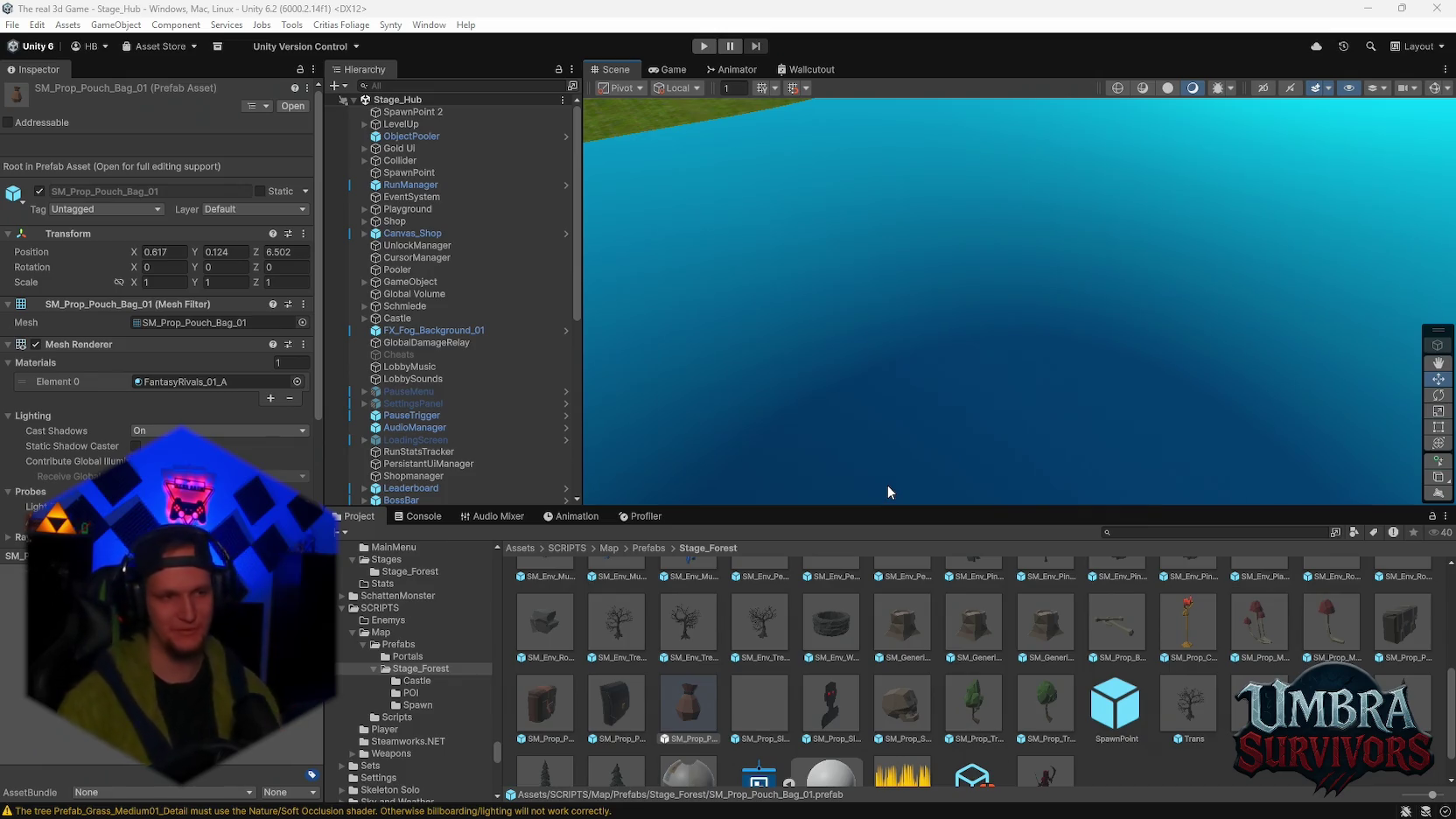
{"action": "mouse_move", "coordinate": [887, 485]}
{"action": "left_mouse_down"}
{"action": "mouse_move", "coordinate": [929, 189]}
{"action": "mouse_move", "coordinate": [692, 309]}
{"action": "mouse_move", "coordinate": [1069, 333]}
{"action": "mouse_move", "coordinate": [1051, 384]}
{"action": "mouse_move", "coordinate": [891, 339]}
{"action": "mouse_move", "coordinate": [899, 359]}
{"action": "mouse_move", "coordinate": [863, 402]}
{"action": "mouse_move", "coordinate": [882, 416]}
{"action": "left_mouse_up"}
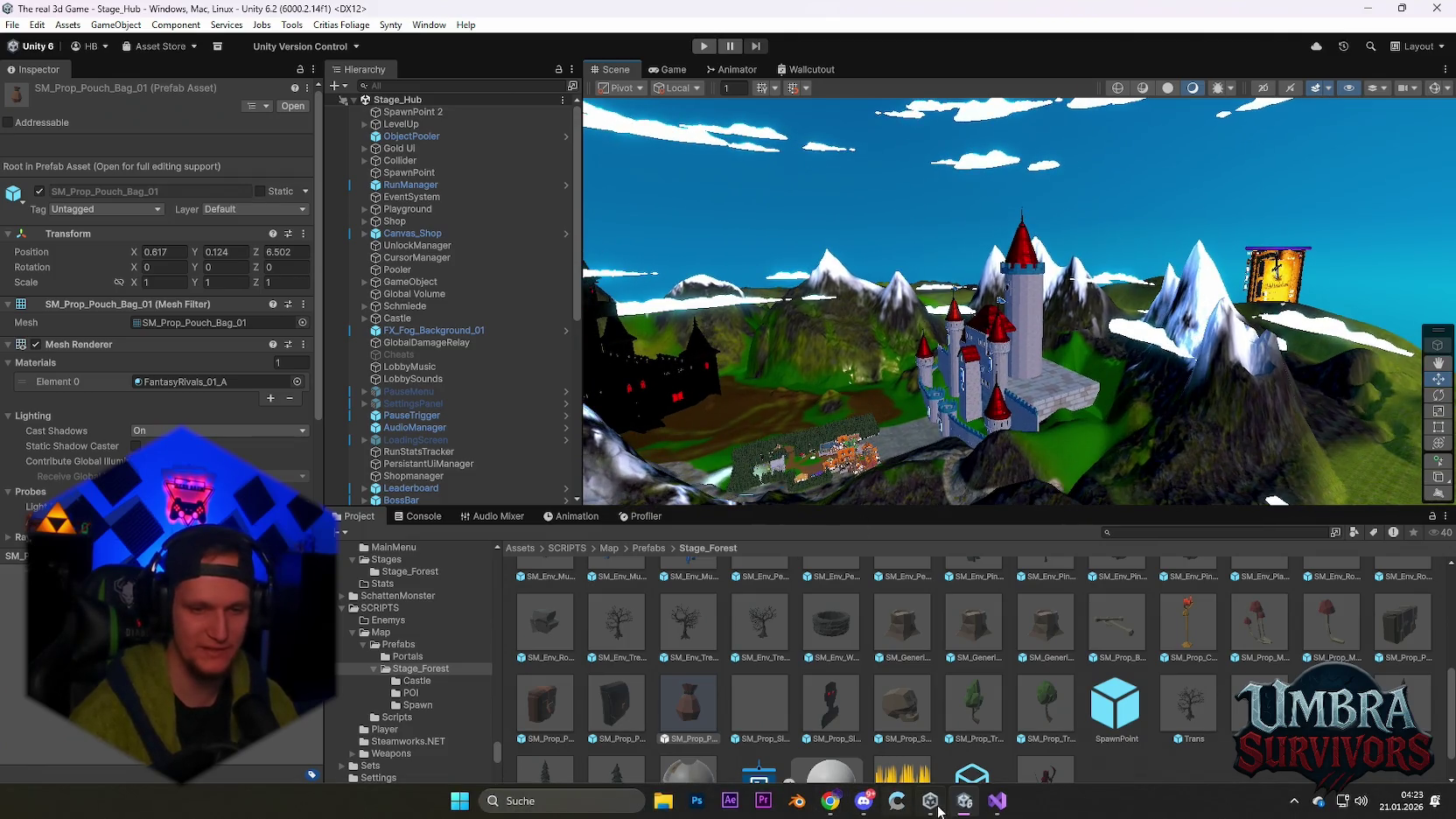
{"action": "mouse_move", "coordinate": [814, 484]}
{"action": "left_mouse_down"}
{"action": "mouse_move", "coordinate": [754, 524]}
{"action": "mouse_move", "coordinate": [967, 288]}
{"action": "mouse_move", "coordinate": [961, 399]}
{"action": "mouse_move", "coordinate": [983, 323]}
{"action": "mouse_move", "coordinate": [968, 382]}
{"action": "mouse_move", "coordinate": [949, 369]}
{"action": "mouse_move", "coordinate": [939, 409]}
{"action": "mouse_move", "coordinate": [965, 359]}
{"action": "mouse_move", "coordinate": [913, 440]}
{"action": "mouse_move", "coordinate": [953, 344]}
{"action": "mouse_move", "coordinate": [1058, 406]}
{"action": "mouse_move", "coordinate": [944, 336]}
{"action": "mouse_move", "coordinate": [937, 308]}
{"action": "mouse_move", "coordinate": [1089, 369]}
{"action": "left_mouse_up"}
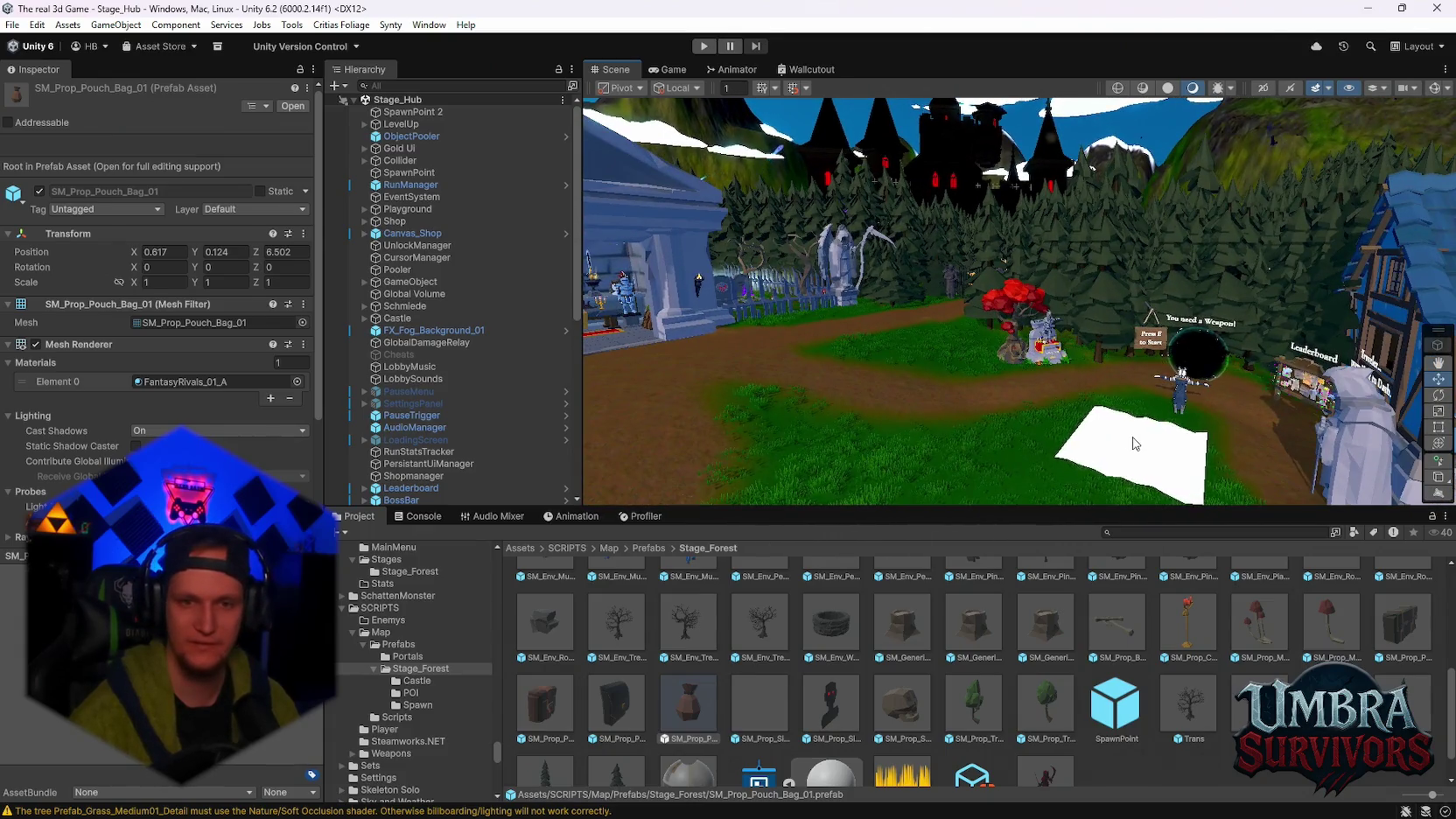
Delete the white god-rays Plane in the village, then pan the view upward
{"action": "left_click", "coordinate": [1103, 447]}
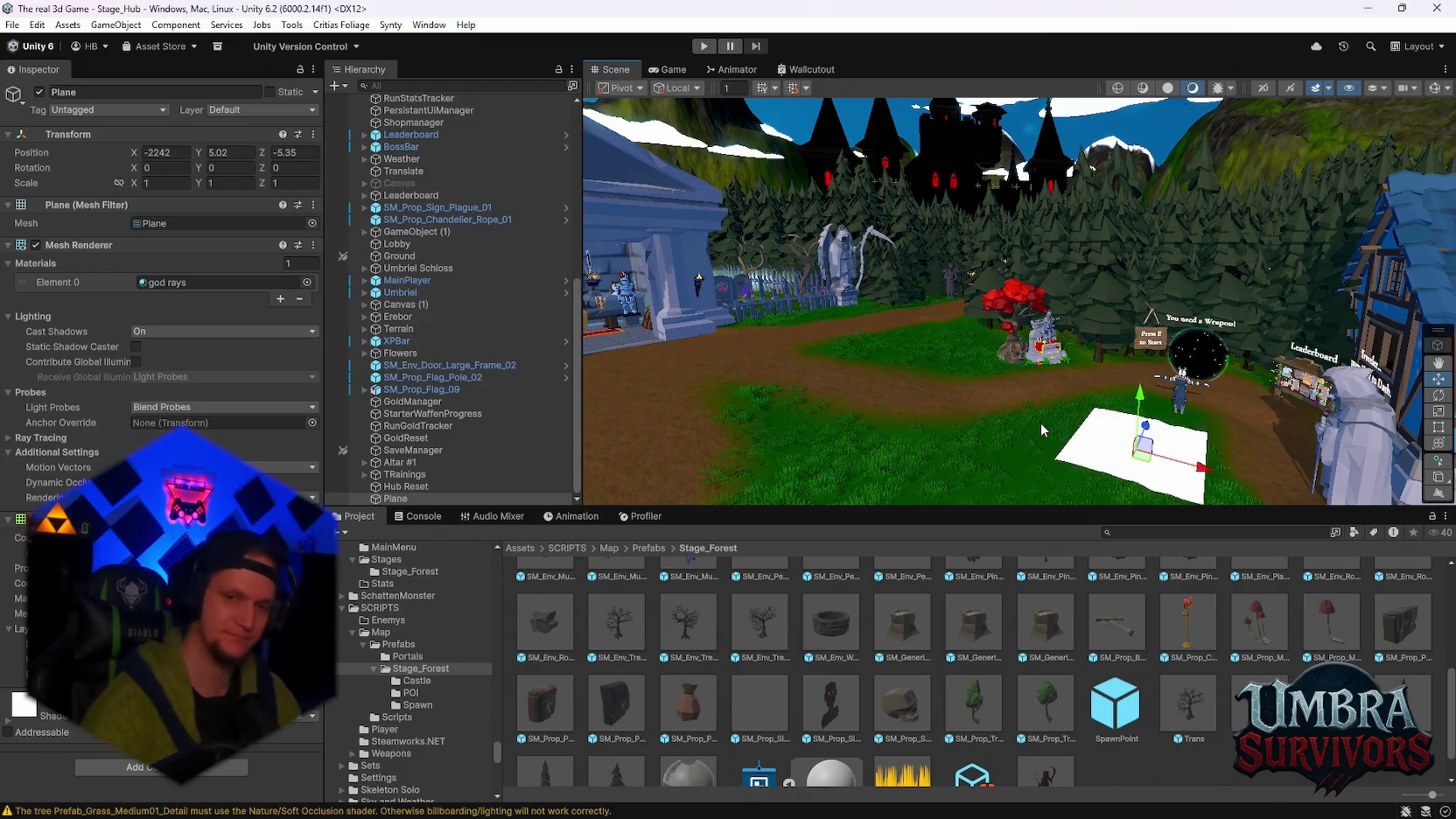
{"action": "key", "text": "Delete"}
{"action": "scroll", "coordinate": [963, 341], "scroll_direction": "down", "scroll_amount": 3}
{"action": "left_click_drag", "start_coordinate": [967, 336], "coordinate": [966, 394]}
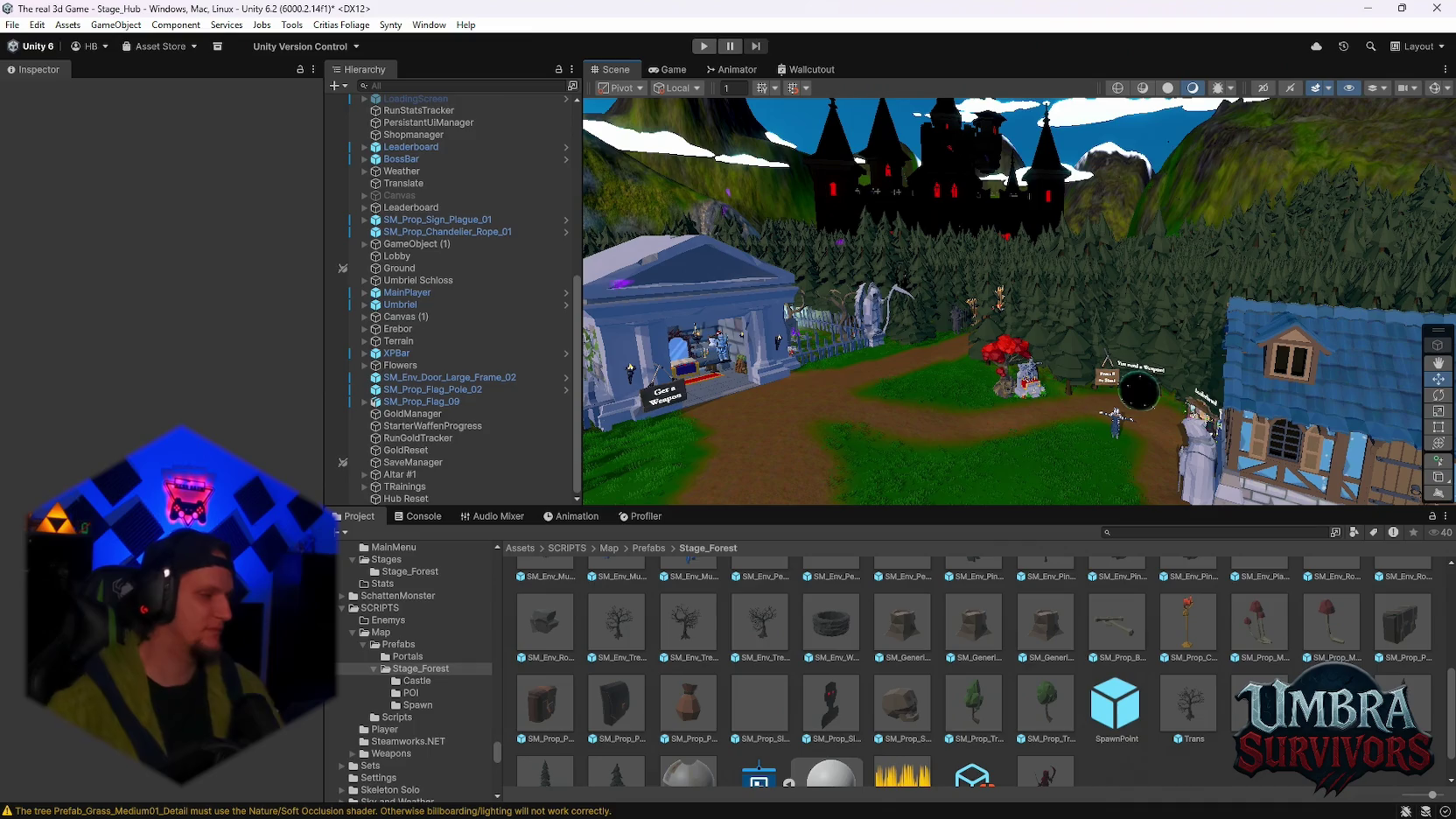